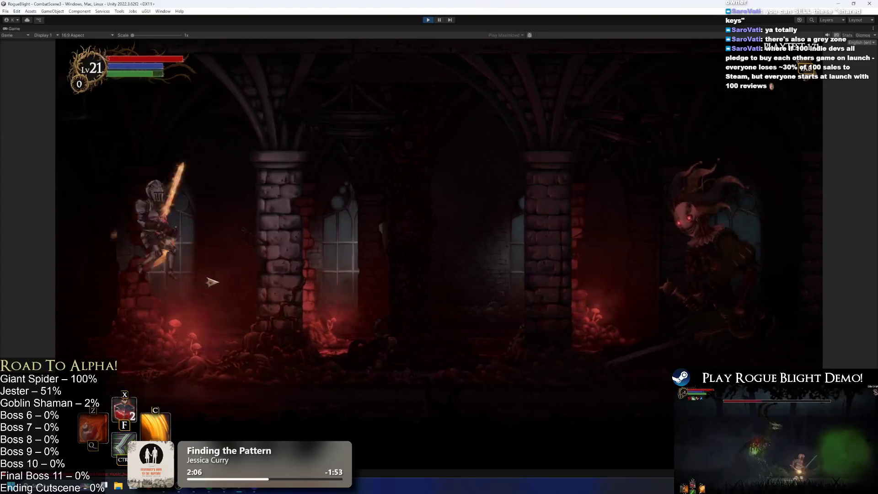
# Step: Attack the Jester repeatedly with the flaming sword while running toward it and back
pyautogui.click(212, 282)
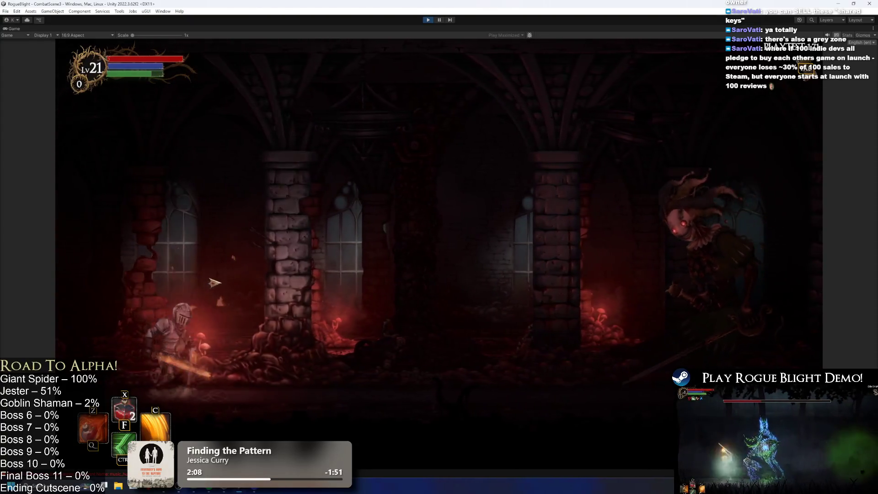
pyautogui.click(216, 277)
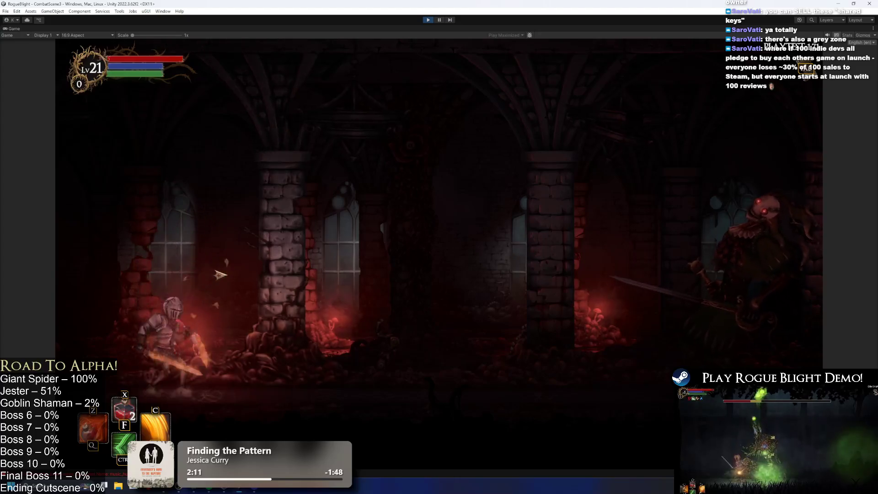
pyautogui.click(221, 274)
pyautogui.click(222, 280)
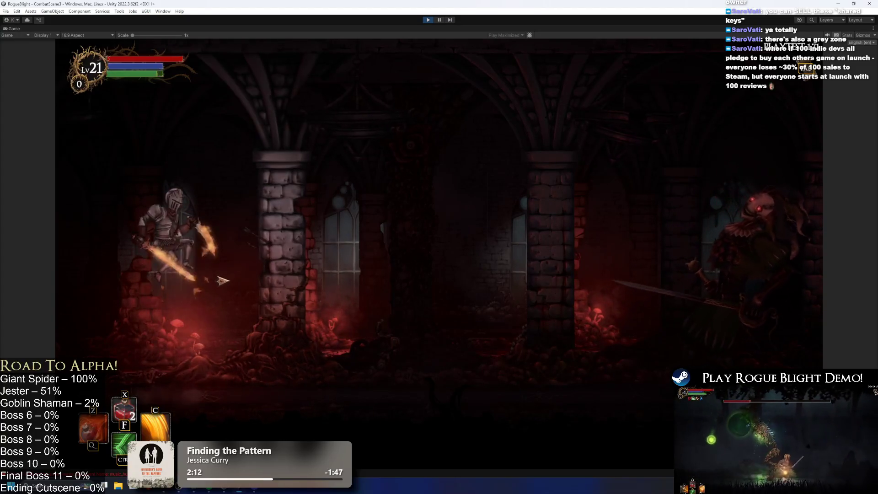
pyautogui.click(224, 283)
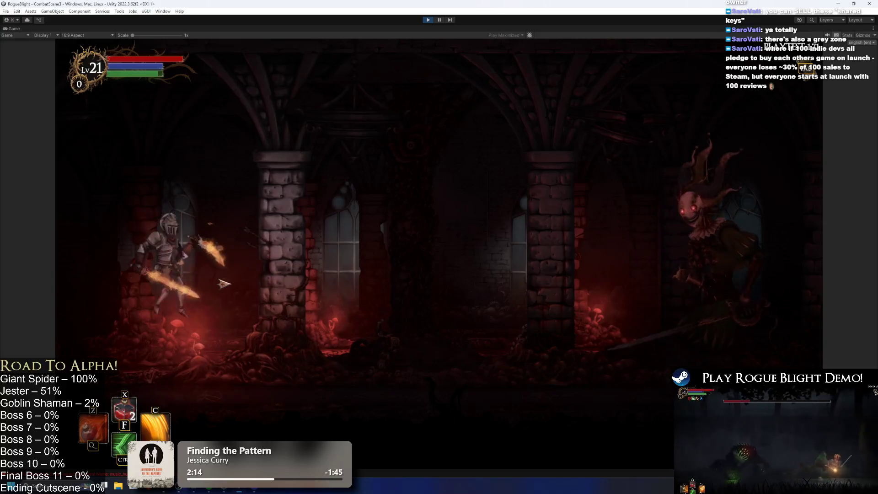
pyautogui.press('d')
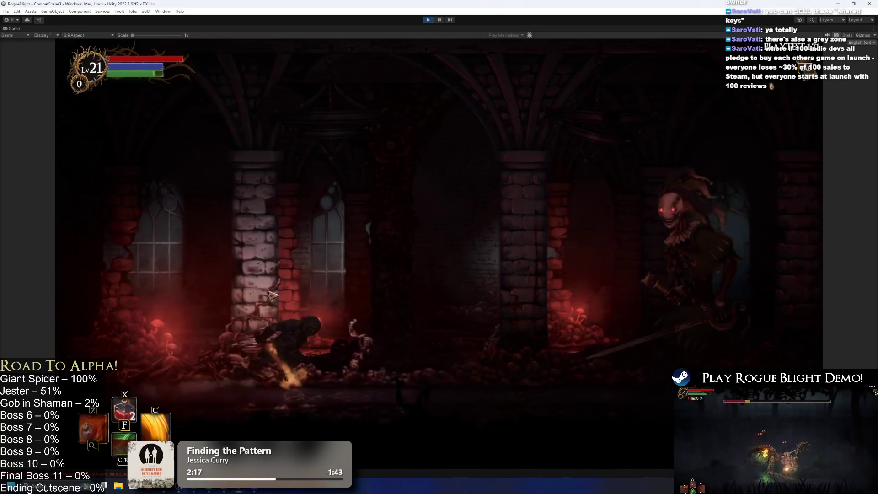
pyautogui.click(352, 297)
pyautogui.press('a')
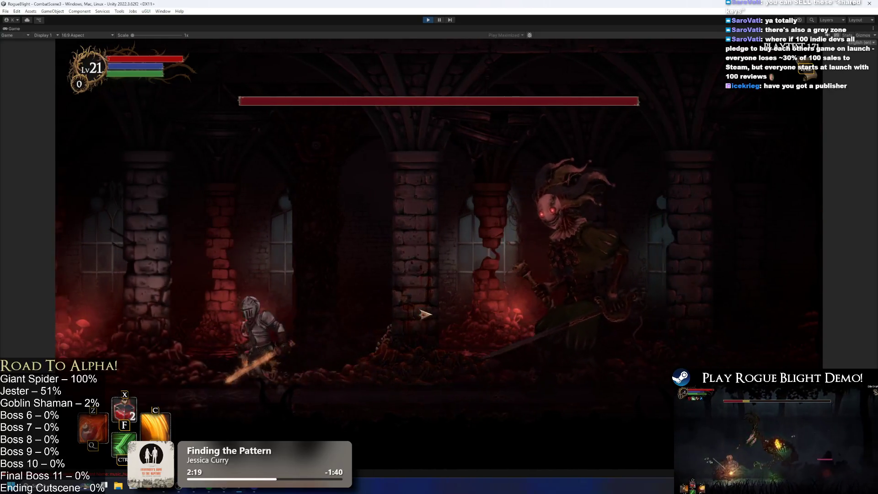
pyautogui.click(421, 314)
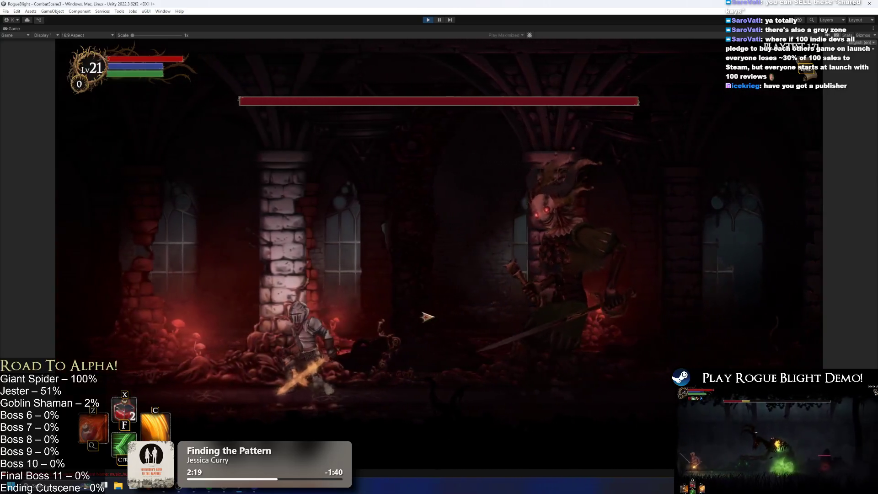
# Step: Dodge the Jester across the arena, land slashes and a plunging strike, then trigger the special ability
pyautogui.press('a')
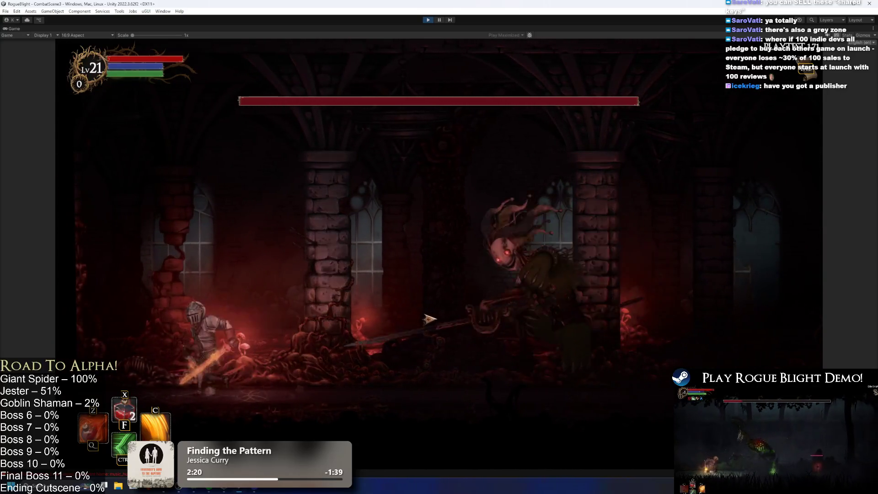
pyautogui.press('d')
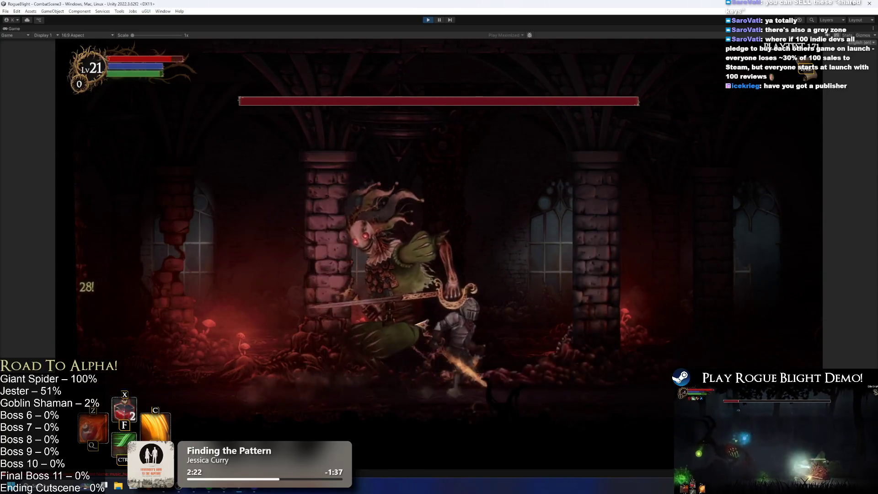
pyautogui.click(267, 350)
pyautogui.press('d')
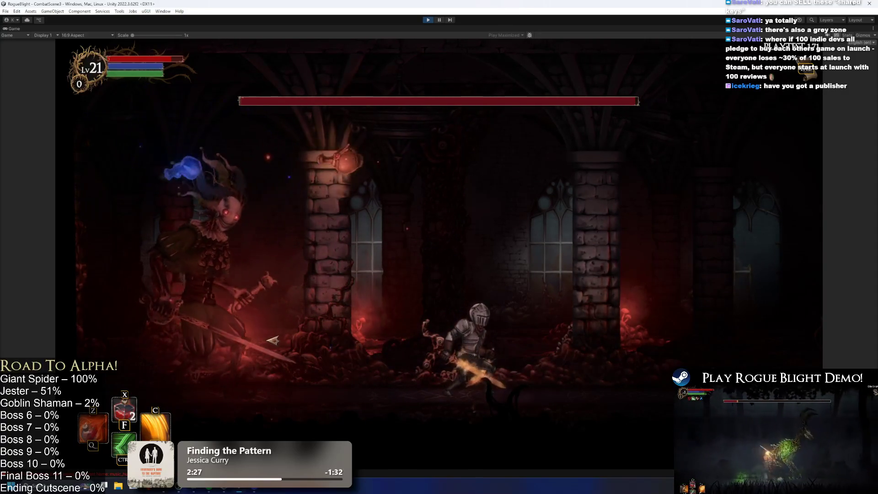
pyautogui.press('d')
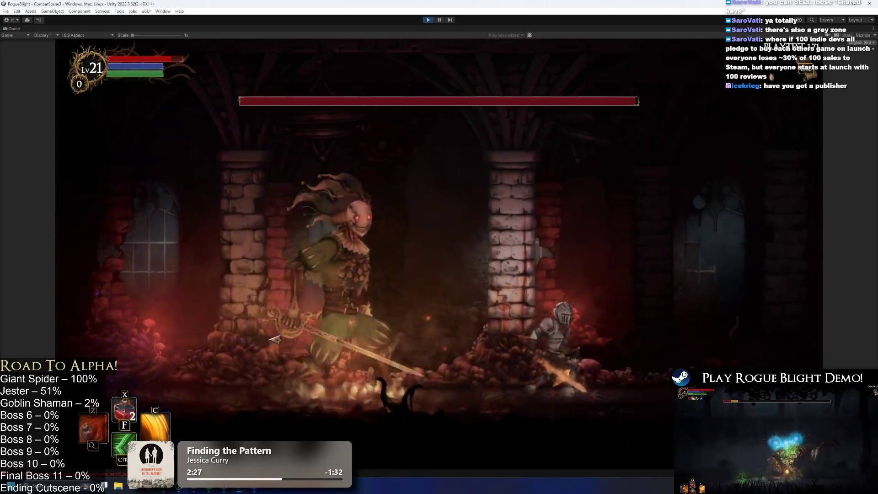
pyautogui.press('d')
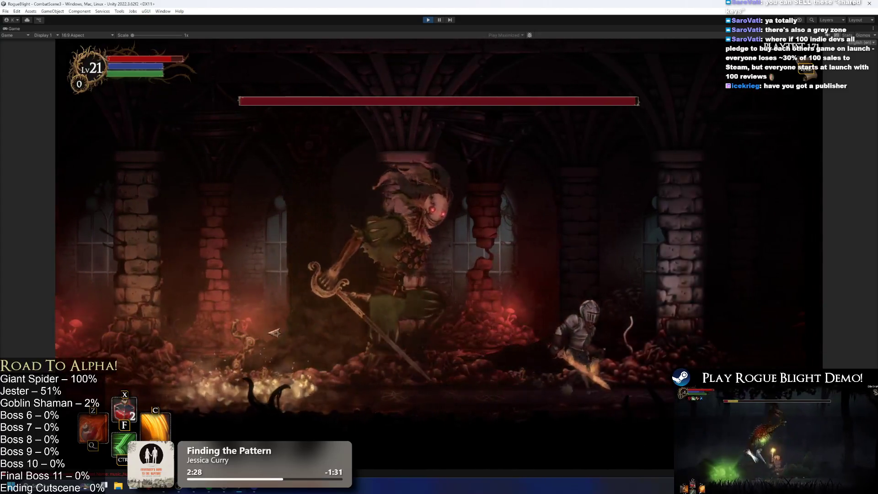
pyautogui.press('a')
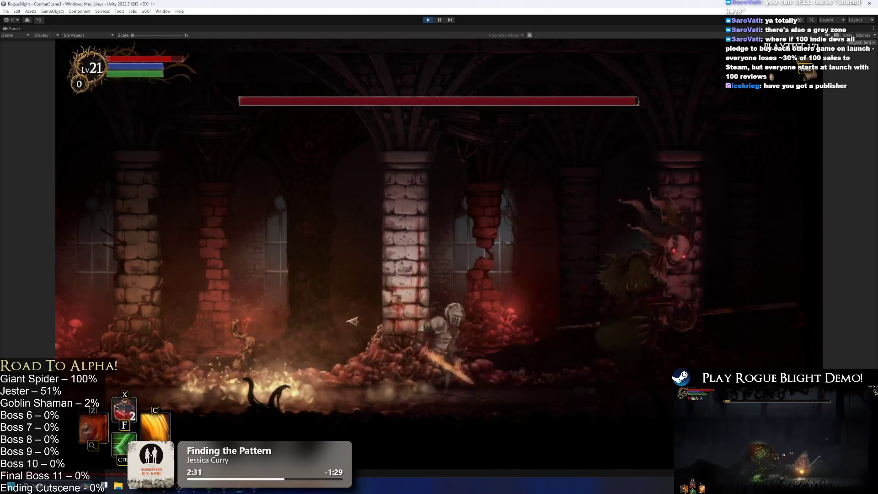
pyautogui.press('d')
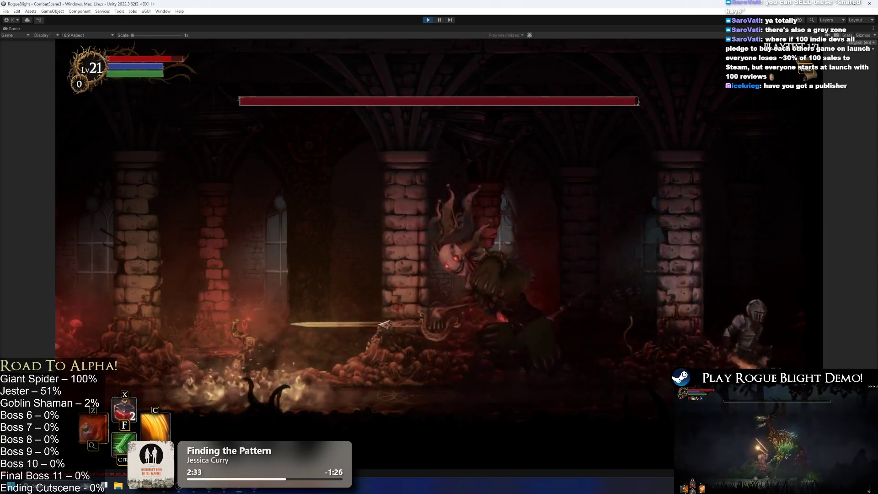
pyautogui.click(407, 326)
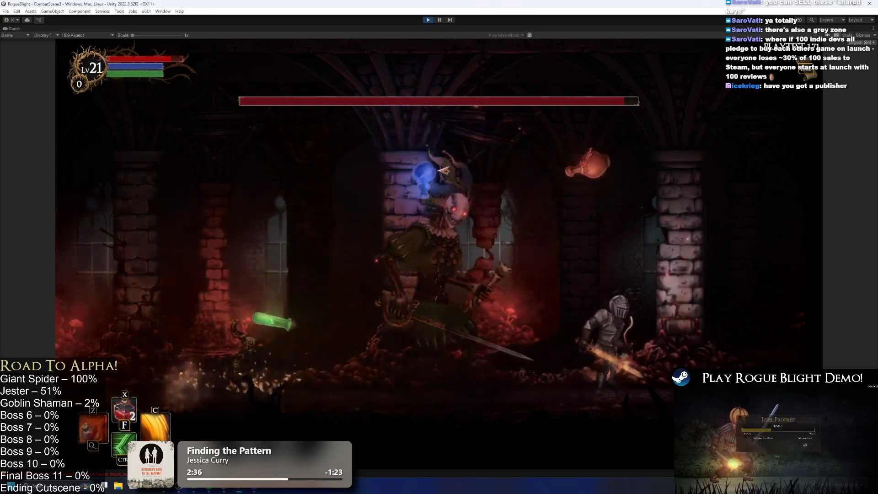
pyautogui.press('d')
pyautogui.press('space')
pyautogui.click(531, 258)
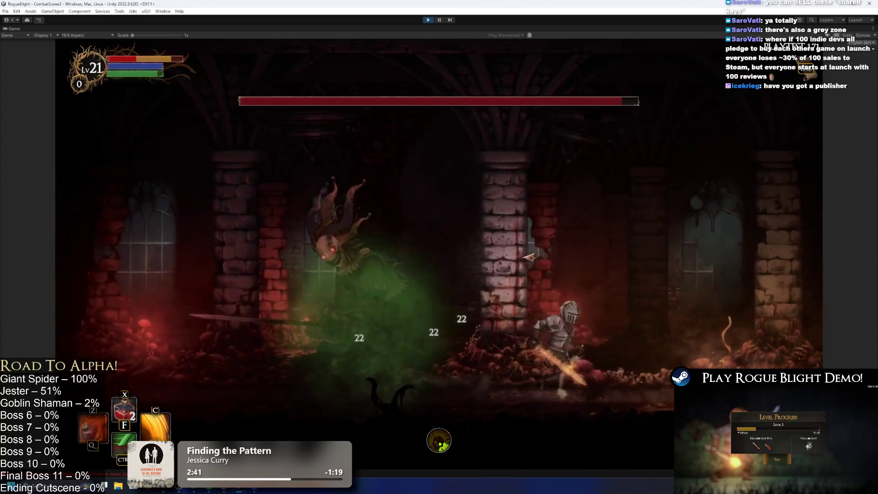
pyautogui.press('a')
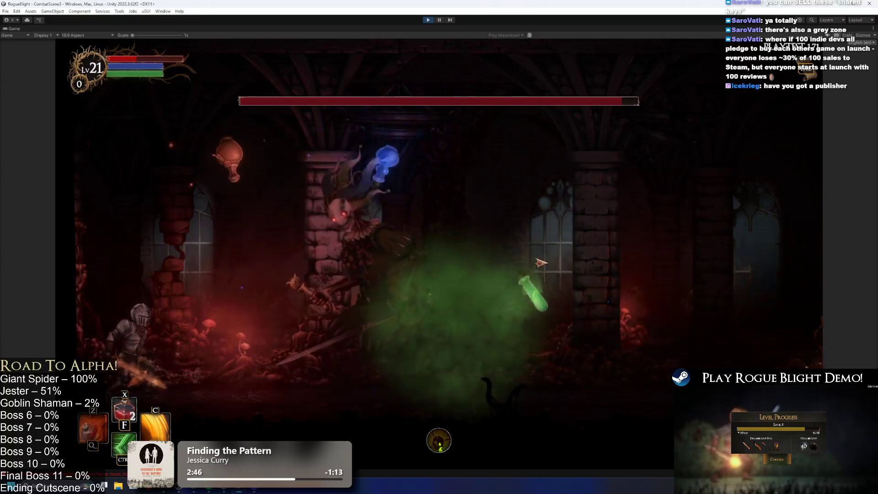
pyautogui.press('ctrl')
# Step: Drink both healing potions, retreat from the green fog, and dive onto the Jester
pyautogui.press('d')
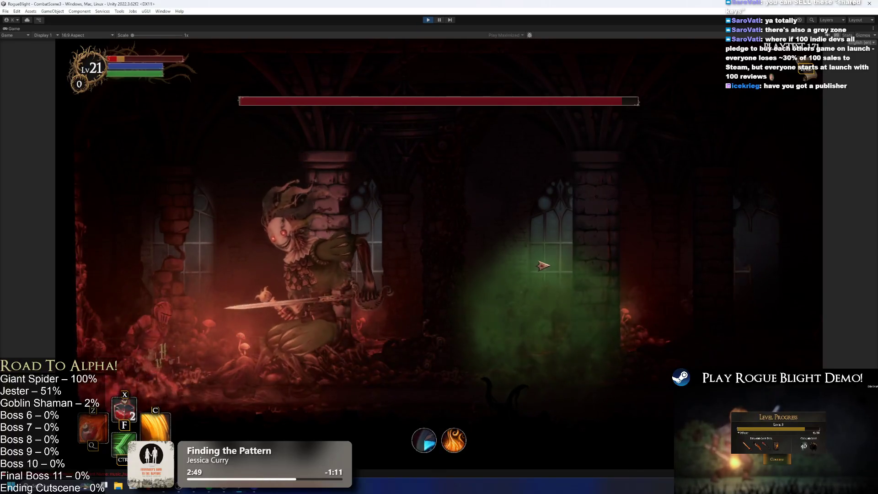
pyautogui.press('d')
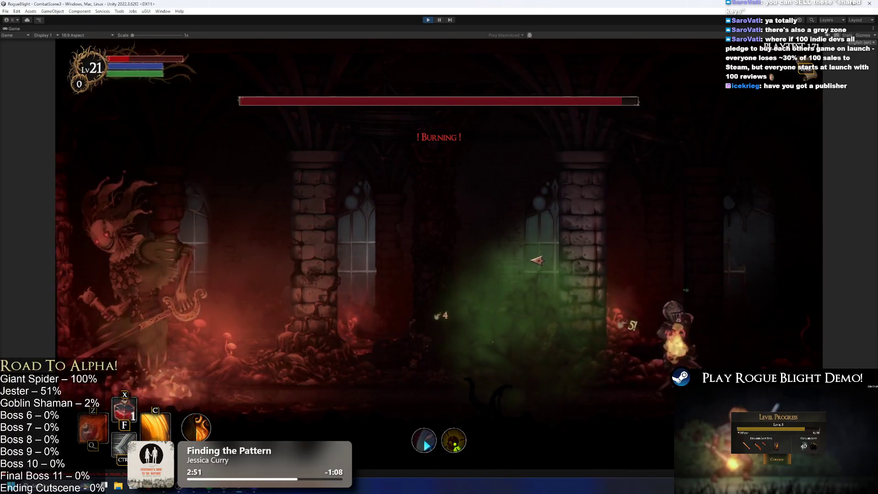
pyautogui.press('f')
pyautogui.press('d')
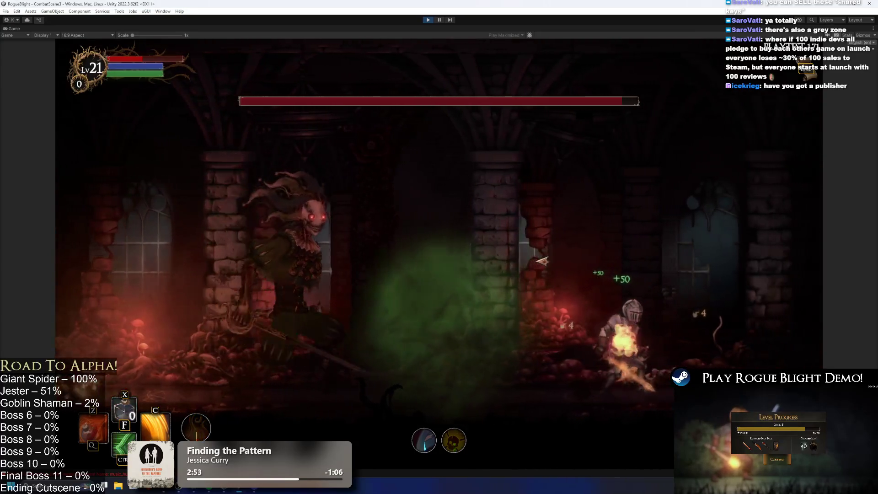
pyautogui.press('f')
pyautogui.press('a')
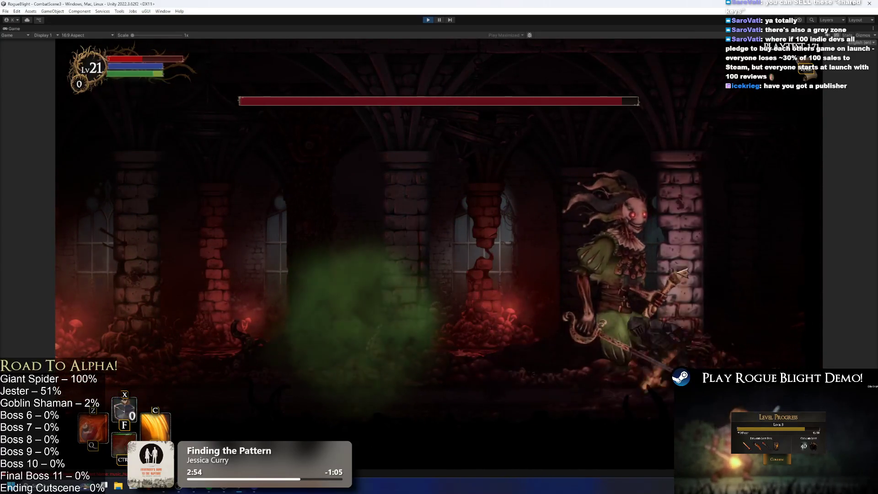
pyautogui.press('a')
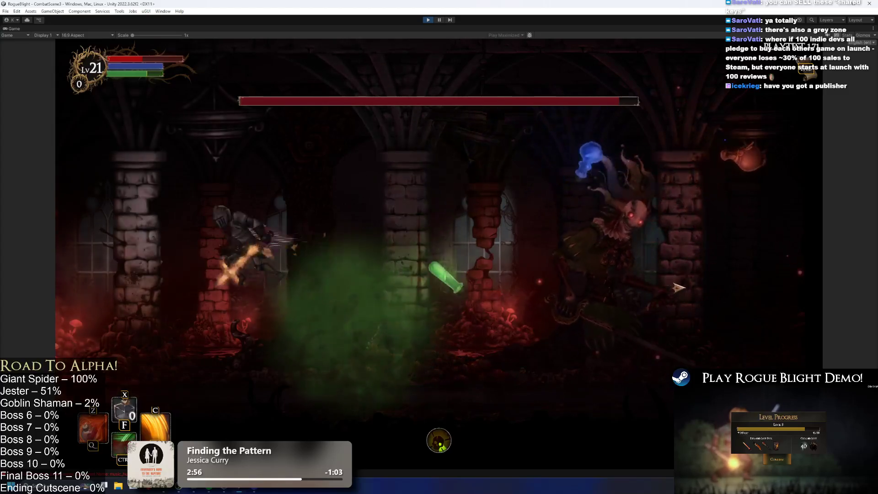
pyautogui.press('a')
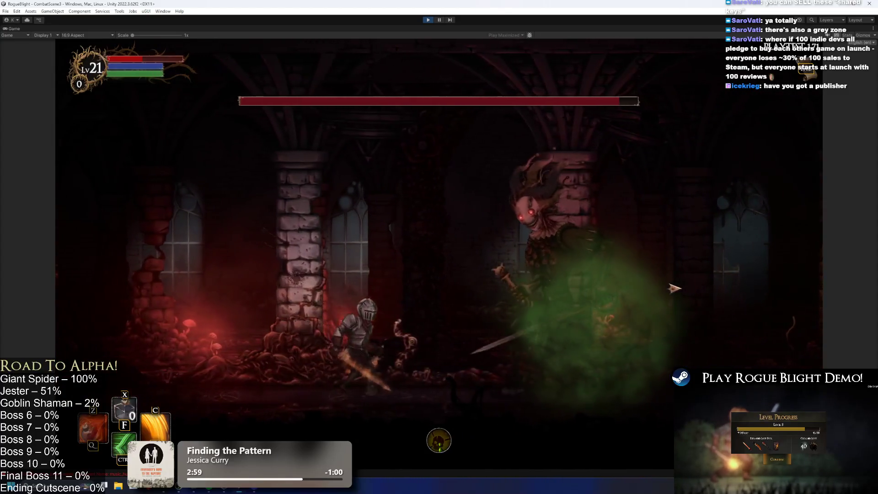
pyautogui.press('d')
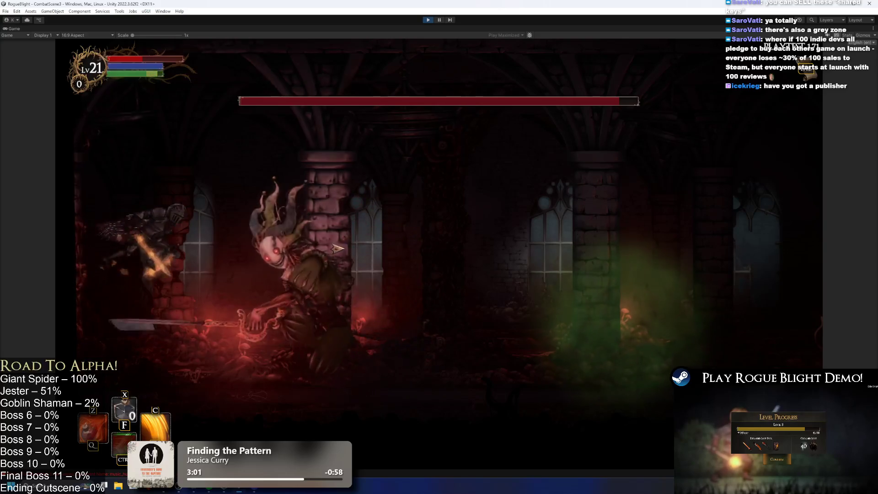
pyautogui.press('space')
# Step: Keep circling the Jester with runs and a dash, striking it, then use the special ability
pyautogui.press('a')
pyautogui.press('d')
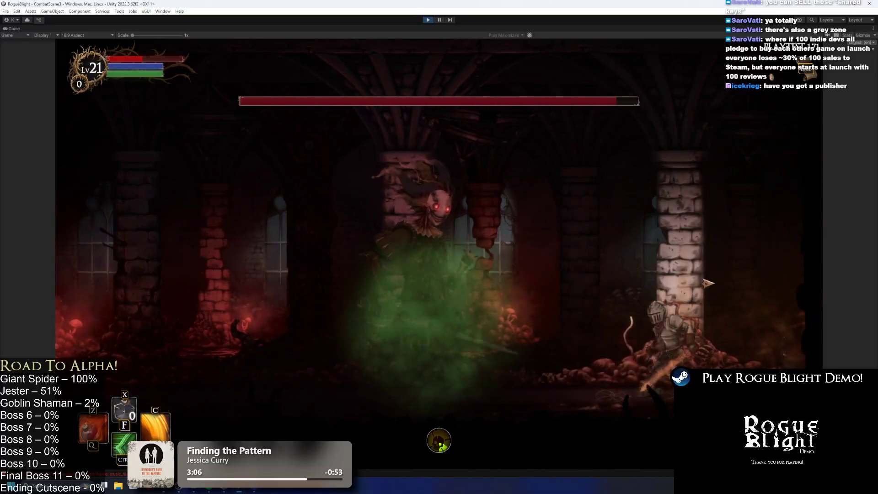
pyautogui.press('a')
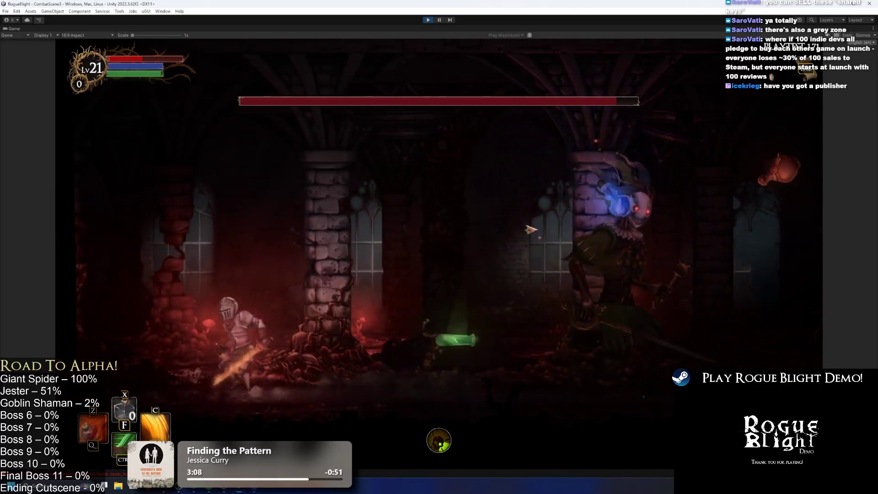
pyautogui.press('a')
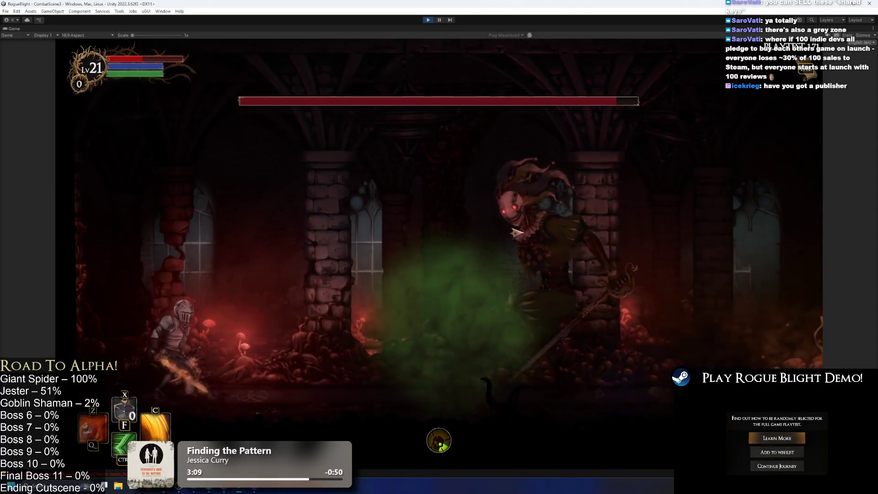
pyautogui.press('d')
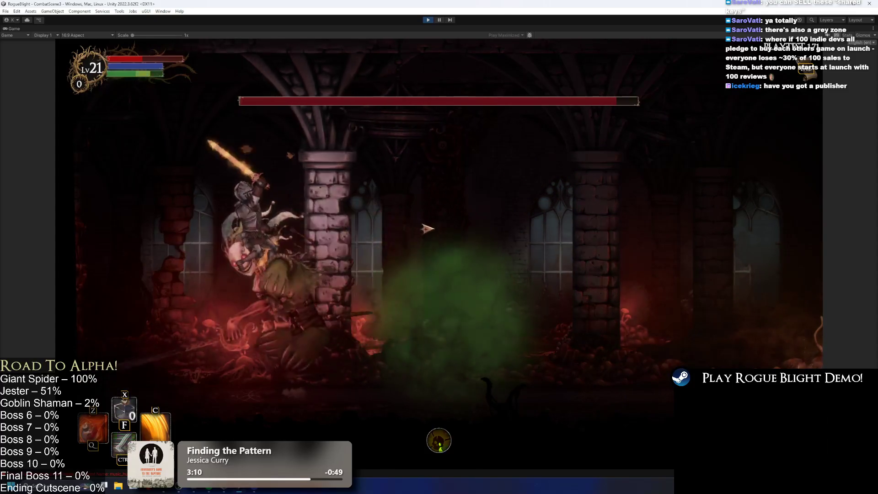
pyautogui.press('d')
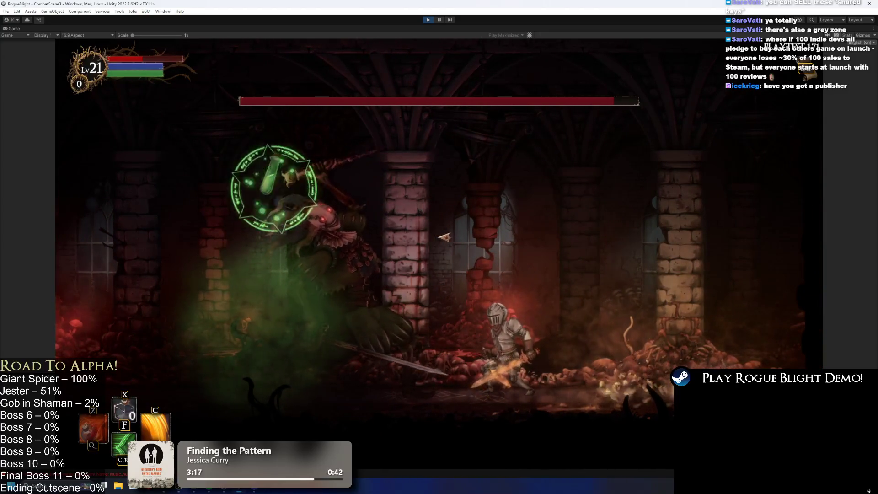
pyautogui.press('shift')
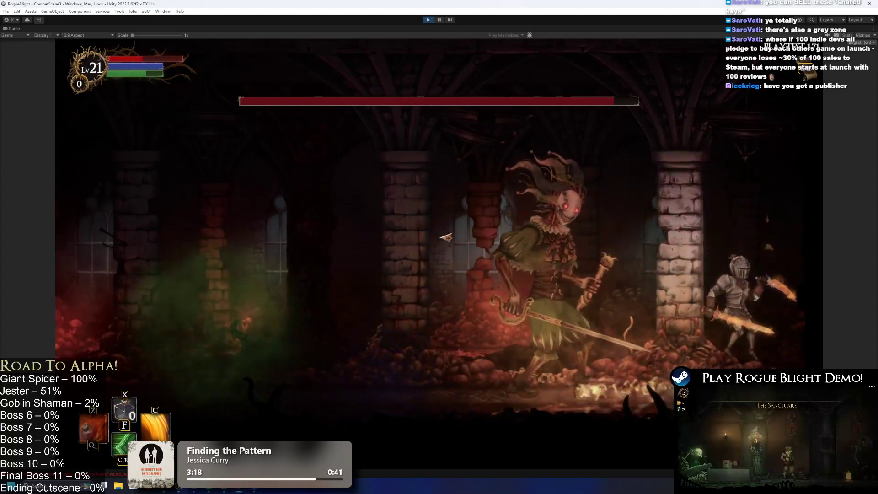
pyautogui.press('a')
pyautogui.press('a')
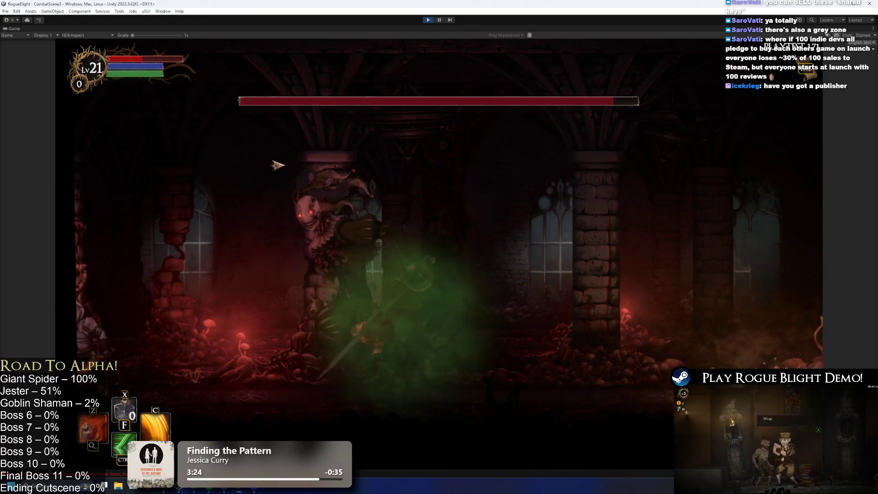
pyautogui.press('d')
pyautogui.press('d')
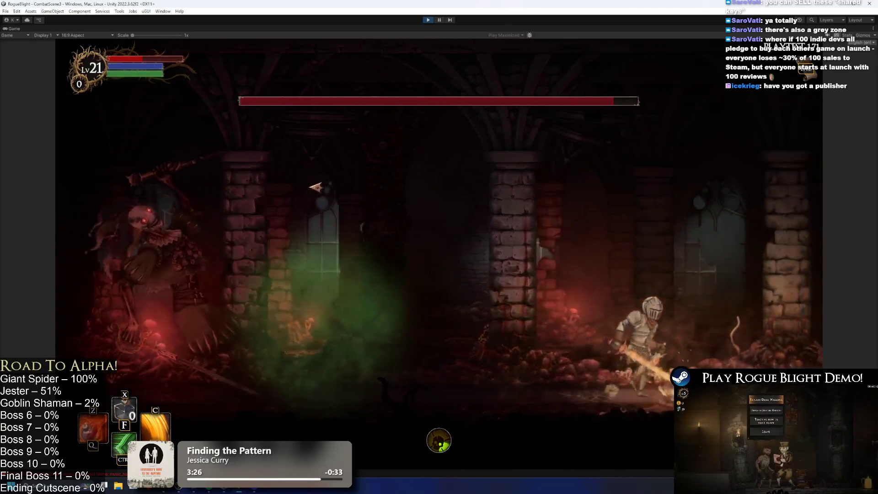
pyautogui.click(316, 191)
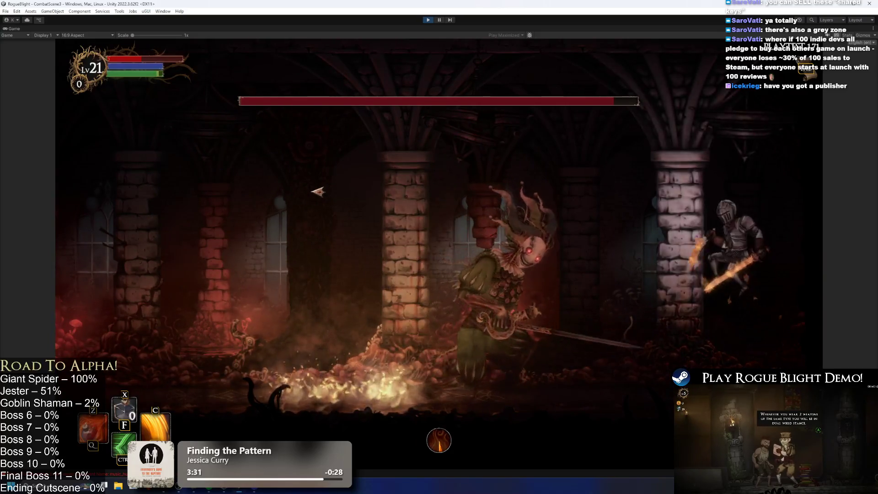
pyautogui.press('ctrl')
# Step: Power up the sword with fire once more, then stop the game with Ctrl+P
pyautogui.press('c')
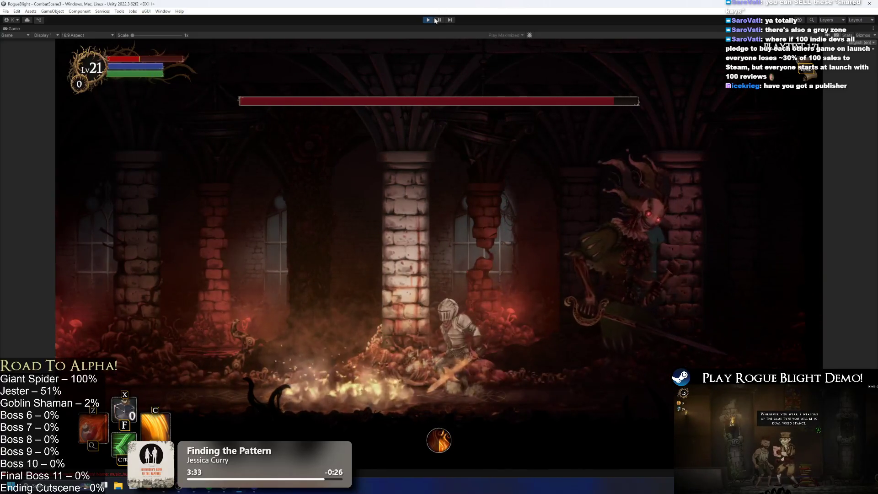
pyautogui.hotkey('ctrl', 'p')
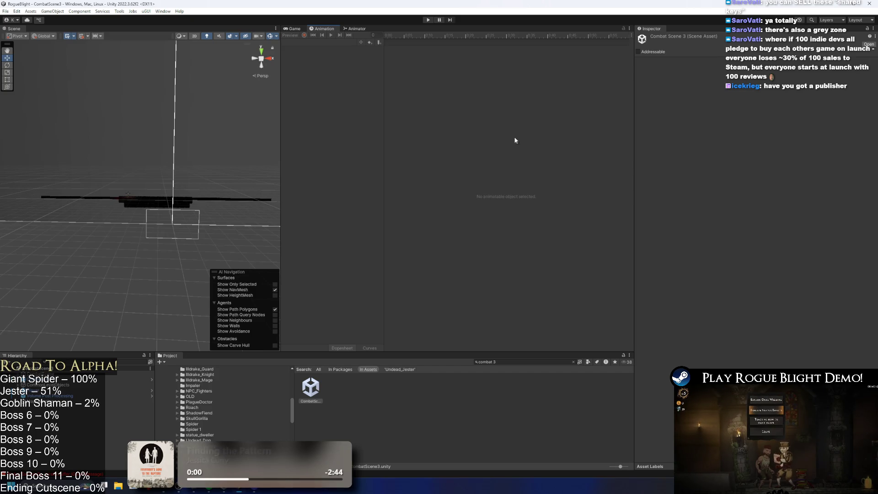
# Step: Replace the Project search 'combat 3' with 'undead jester' to list the Jester's assets
pyautogui.write('undead jester')
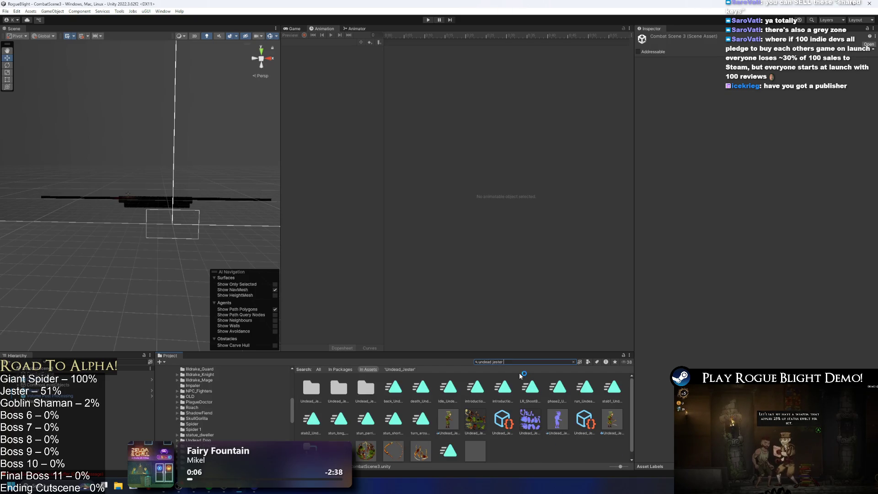
# Step: Open Undead_Jester_Prefab for editing and switch the Scene view to 2D
pyautogui.doubleClick(612, 420)
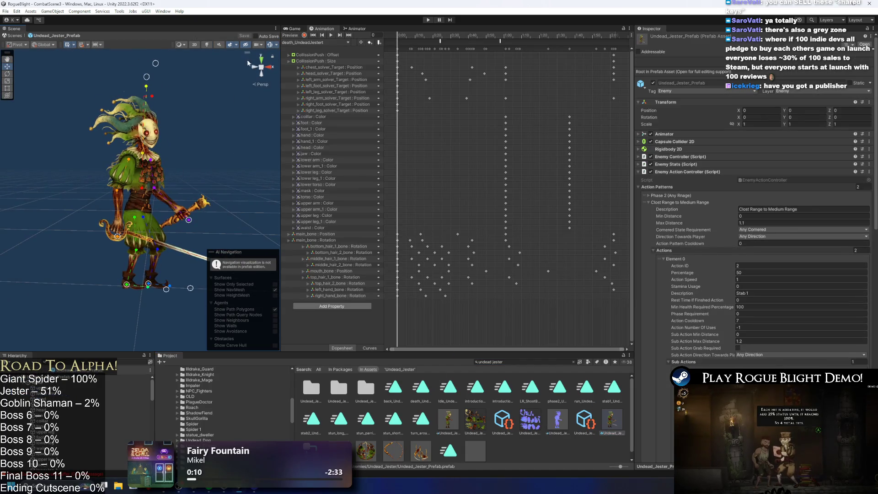
pyautogui.click(194, 45)
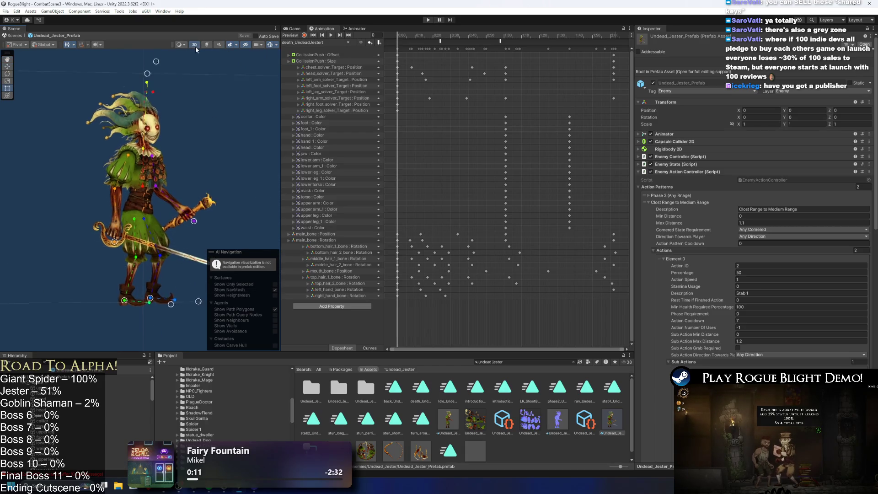
pyautogui.scroll(-2, 185, 166)
pyautogui.scroll(2, 177, 181)
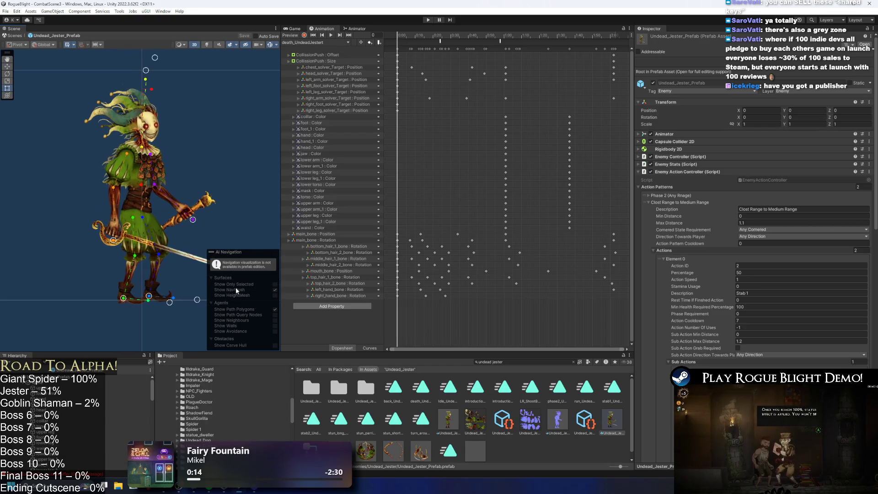
# Step: Collapse the AI Navigation overlay and resize panels to widen the character view and animation timeline
pyautogui.moveTo(212, 255)
pyautogui.mouseDown()
pyautogui.moveTo(220, 320)
pyautogui.moveTo(207, 351)
pyautogui.mouseUp()
pyautogui.moveTo(119, 352)
pyautogui.mouseDown()
pyautogui.moveTo(121, 366)
pyautogui.moveTo(123, 356)
pyautogui.mouseUp()
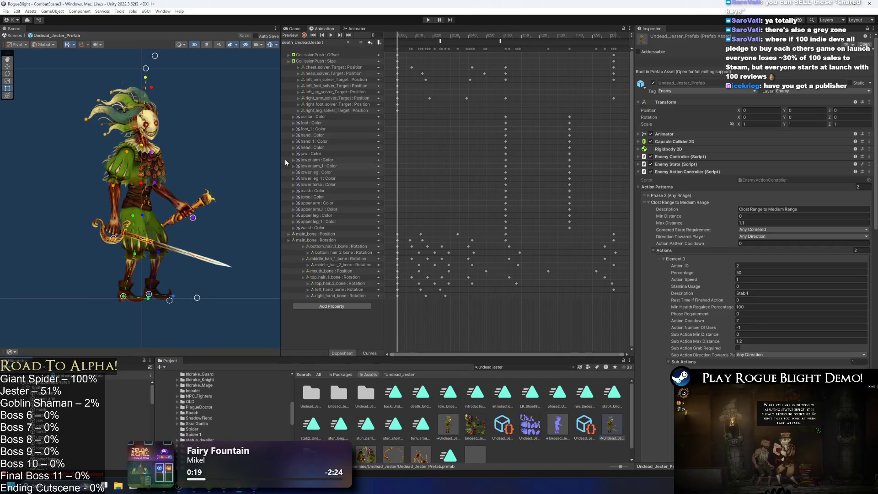
pyautogui.moveTo(282, 163); pyautogui.dragTo(297, 163)
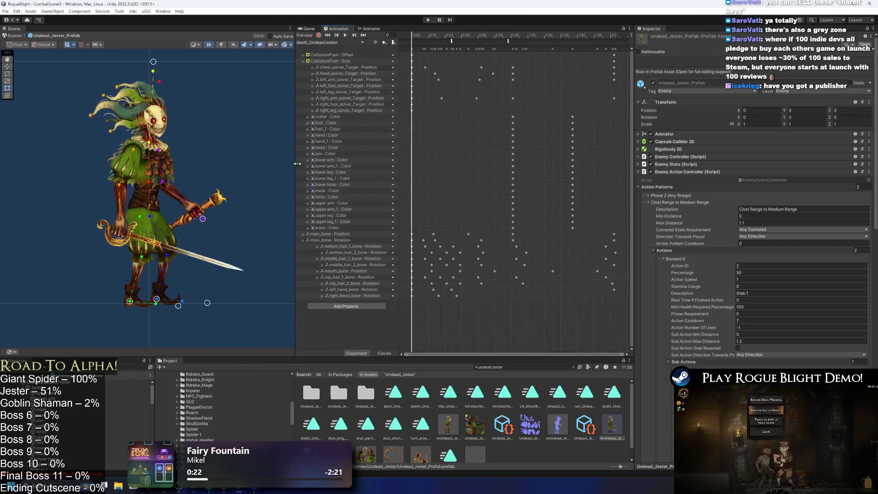
pyautogui.moveTo(635, 149); pyautogui.dragTo(666, 158)
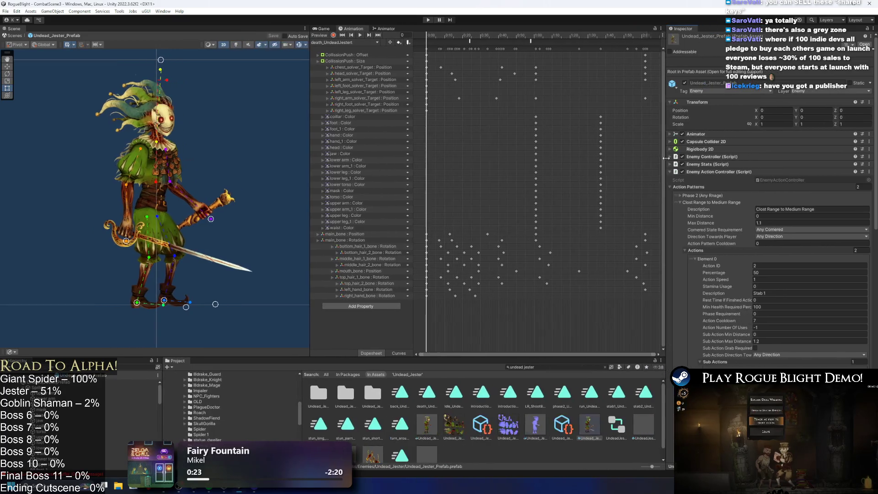
pyautogui.moveTo(310, 167); pyautogui.dragTo(298, 167)
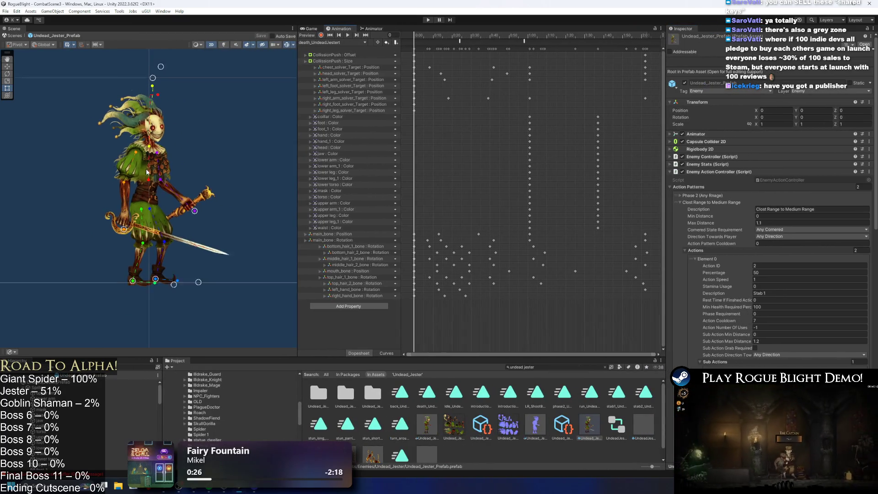
pyautogui.click(336, 42)
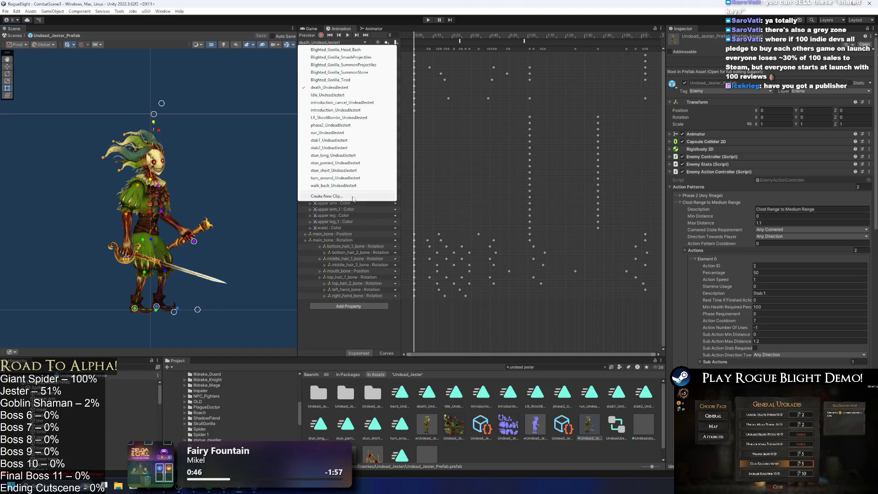
pyautogui.click(484, 182)
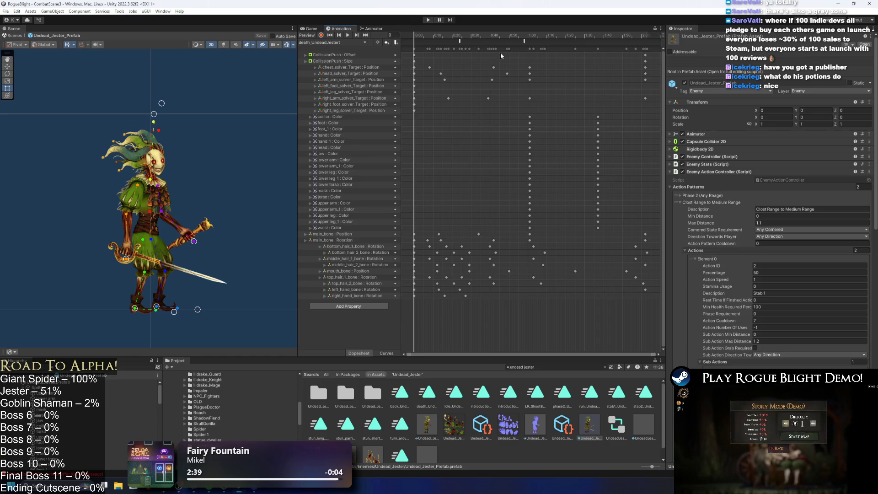
# Step: Select the Jester to reveal its bones, then choose Create New Clip from the clip dropdown
pyautogui.click(517, 47)
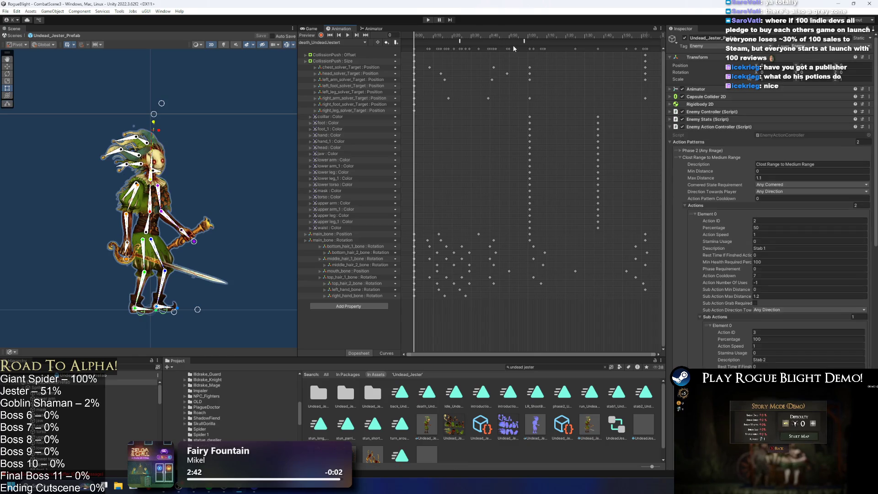
pyautogui.click(350, 42)
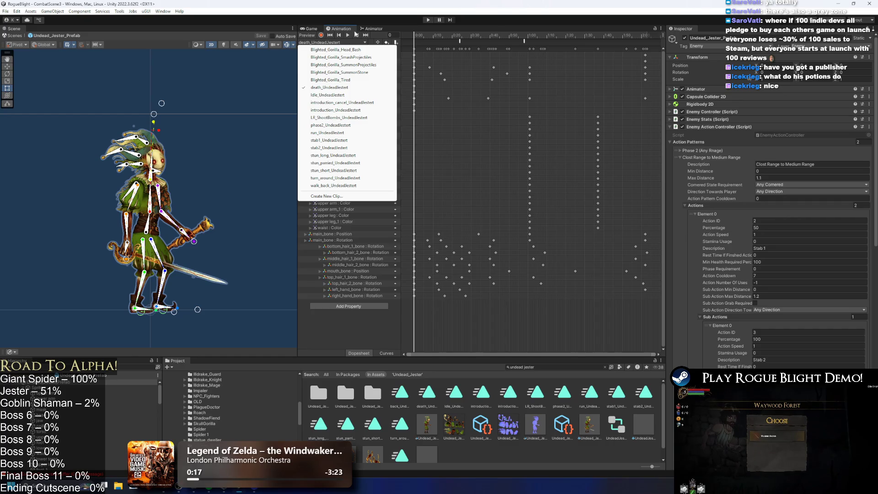
pyautogui.press('Escape')
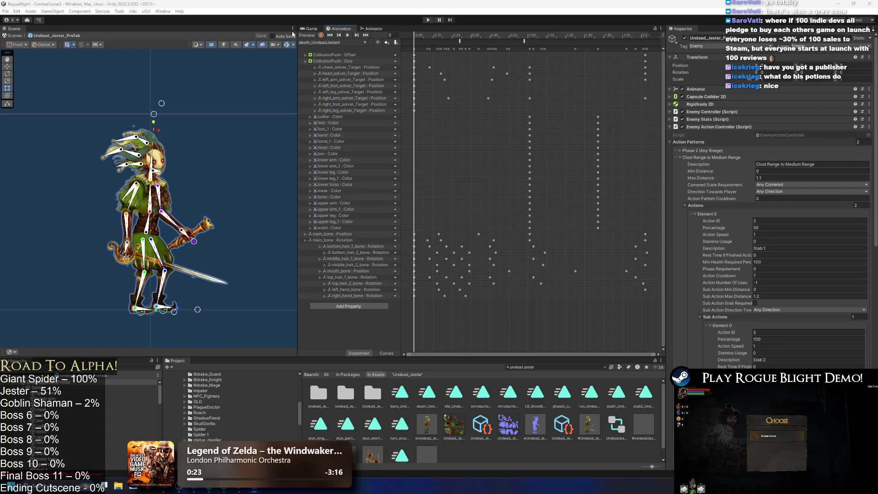
pyautogui.click(328, 43)
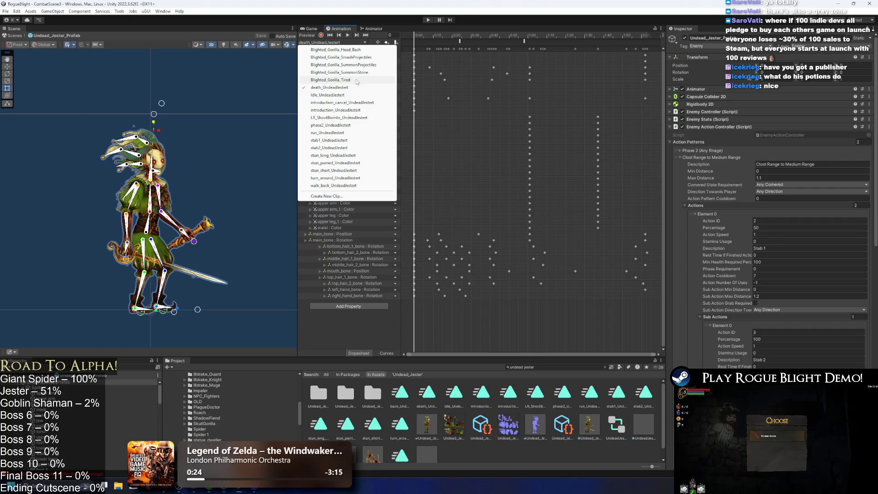
pyautogui.click(349, 196)
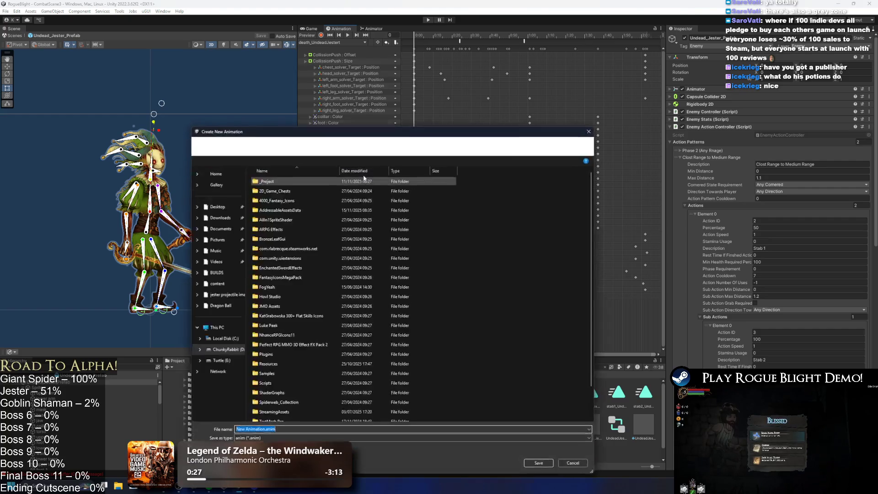
# Step: Browse the save dialog into _Project > _Animations and drag the dialog lower
pyautogui.doubleClick(272, 181)
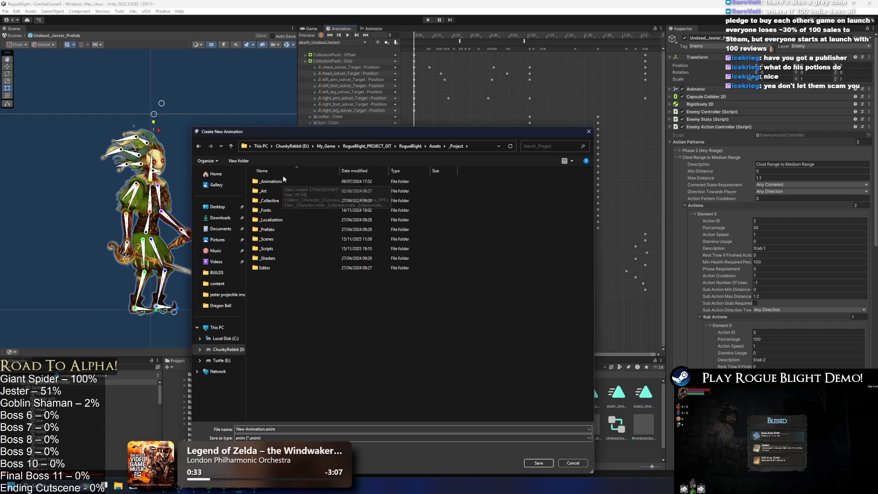
pyautogui.doubleClick(283, 182)
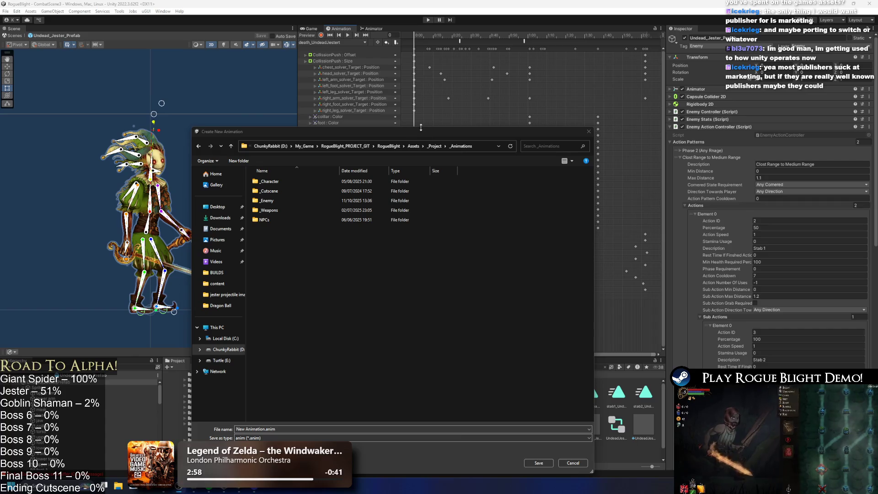
pyautogui.moveTo(422, 127)
pyautogui.mouseDown()
pyautogui.moveTo(442, 229)
pyautogui.moveTo(438, 203)
pyautogui.mouseUp()
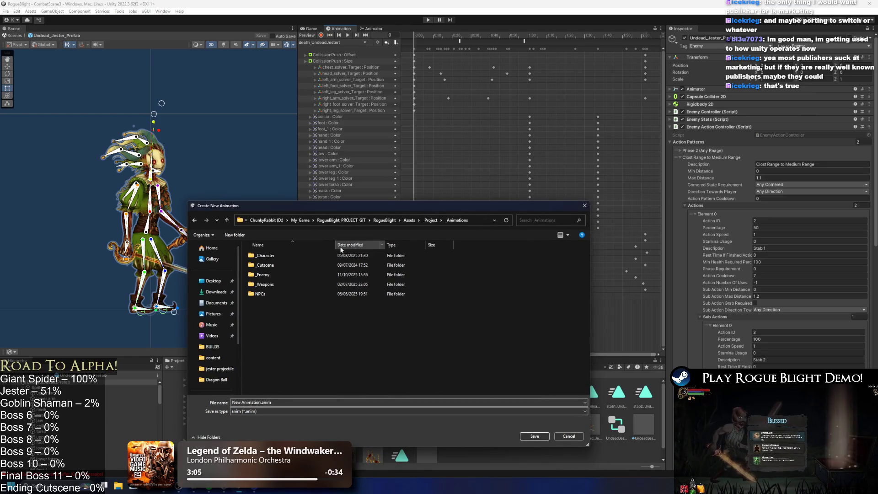
# Step: Narrow the save dialog and arrow through the folder list to open _Enemy
pyautogui.moveTo(590, 245)
pyautogui.mouseDown()
pyautogui.moveTo(453, 252)
pyautogui.moveTo(560, 256)
pyautogui.mouseUp()
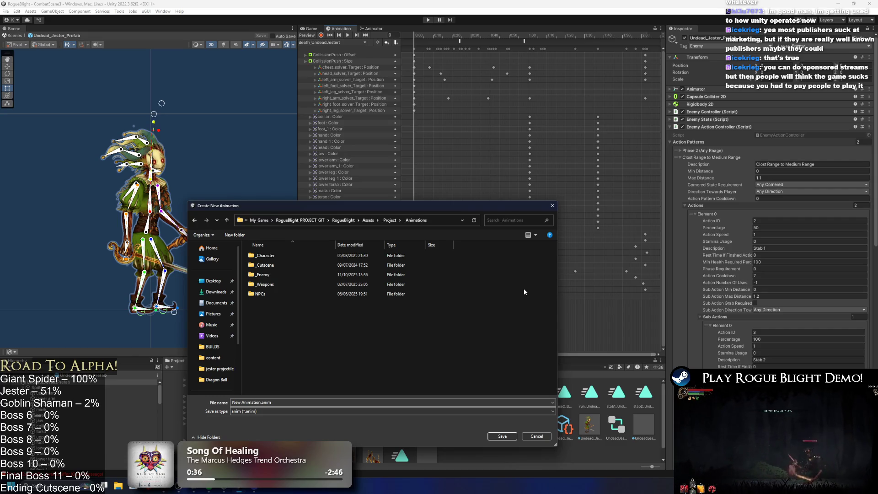
pyautogui.click(306, 265)
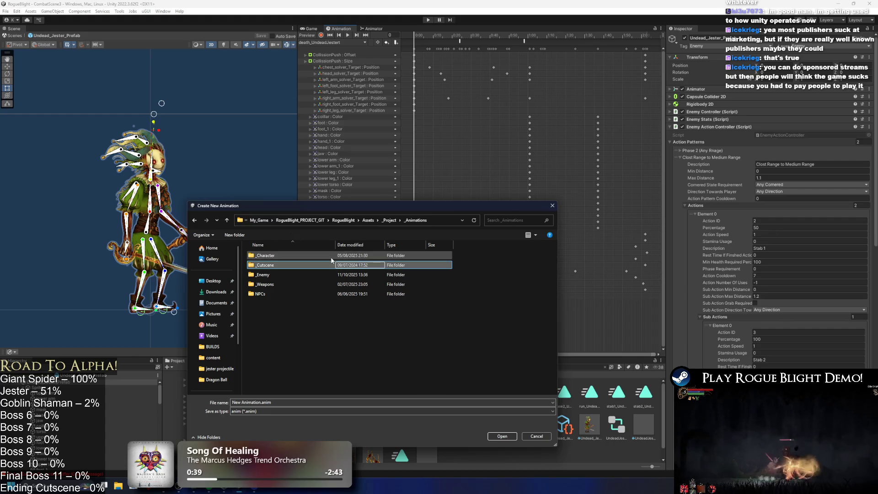
pyautogui.click(329, 256)
pyautogui.press('Down')
pyautogui.press('Down')
pyautogui.press('Down')
pyautogui.press('Up')
pyautogui.press('Up')
pyautogui.press('Up')
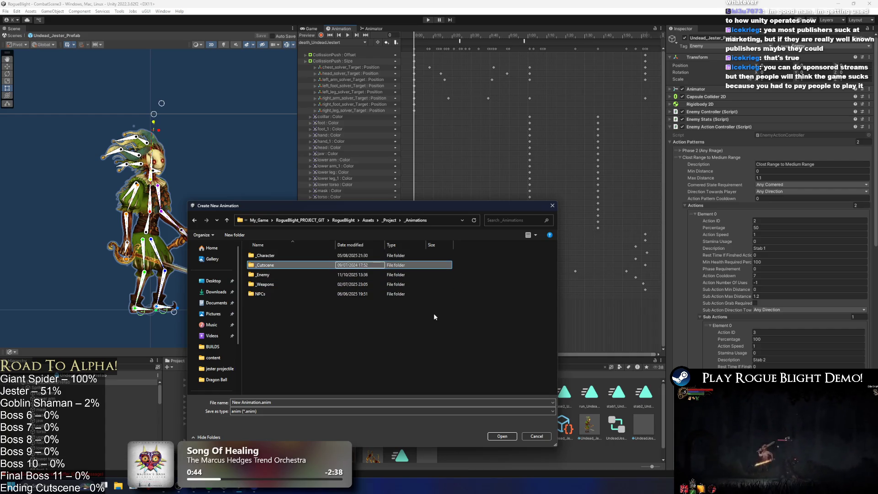
pyautogui.press('Down')
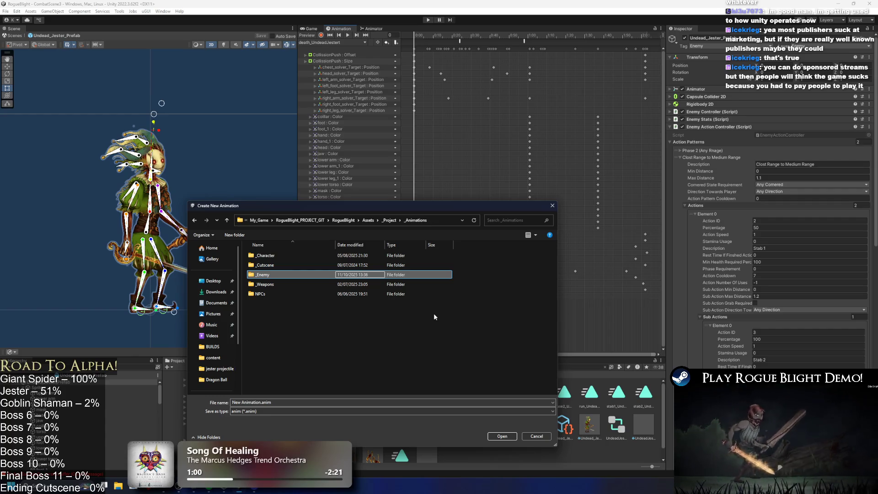
pyautogui.press('Down')
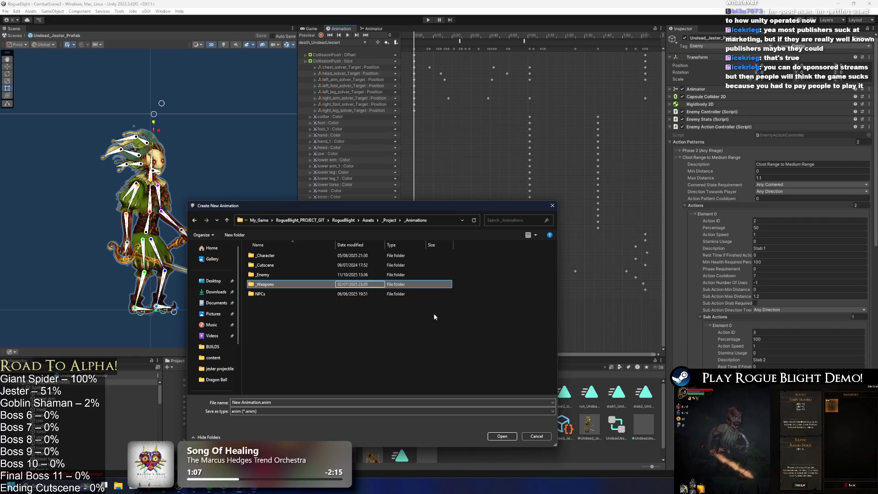
pyautogui.press('Up')
pyautogui.press('Up')
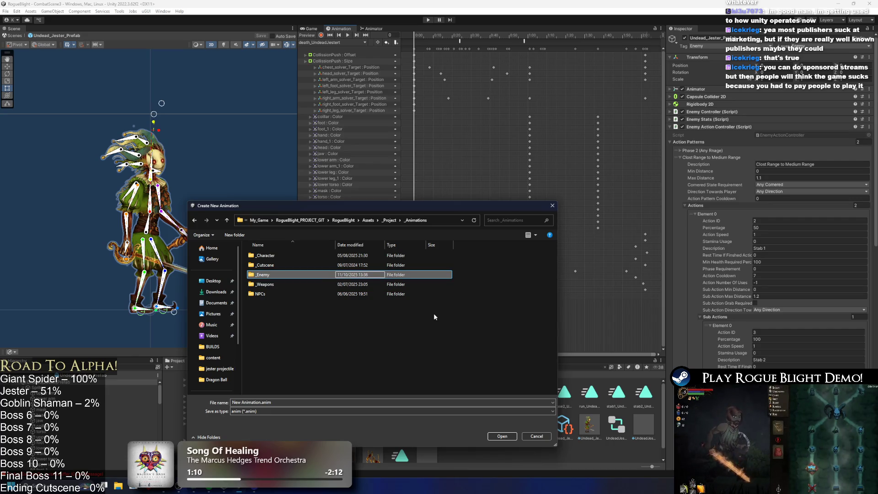
pyautogui.press('Down')
pyautogui.press('Return')
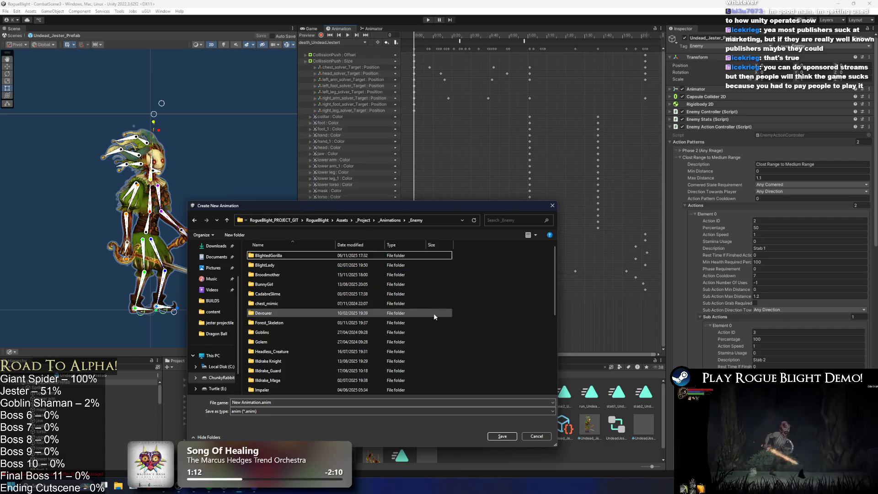
# Step: Navigate through _Enemy into the Broodmother animation folder
pyautogui.press('BackSpace')
pyautogui.press('Down')
pyautogui.press('Down')
pyautogui.press('Return')
pyautogui.press('Down')
pyautogui.press('Down')
pyautogui.press('Return')
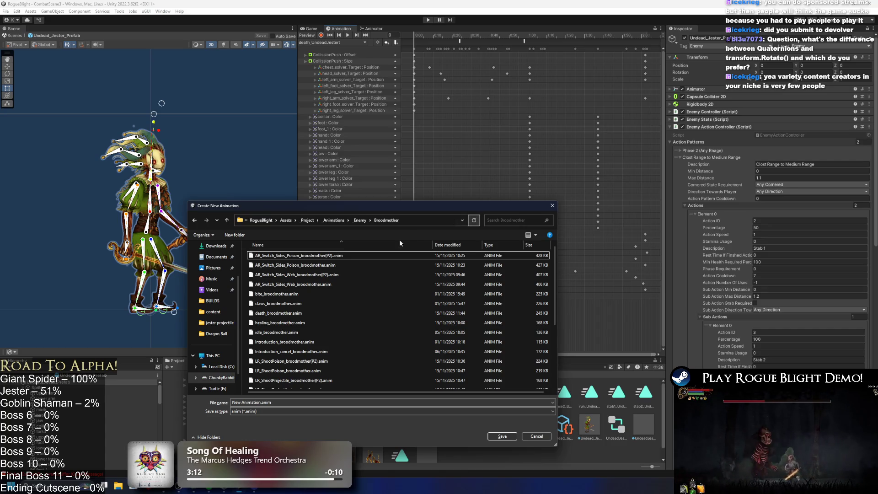
pyautogui.press('super')
pyautogui.write('g')
pyautogui.press('Escape')
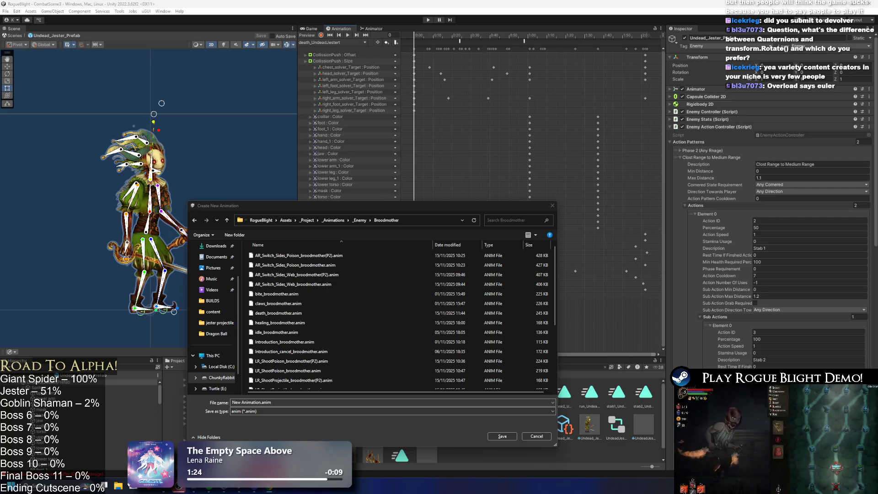
pyautogui.hotkey('alt', 'Tab')
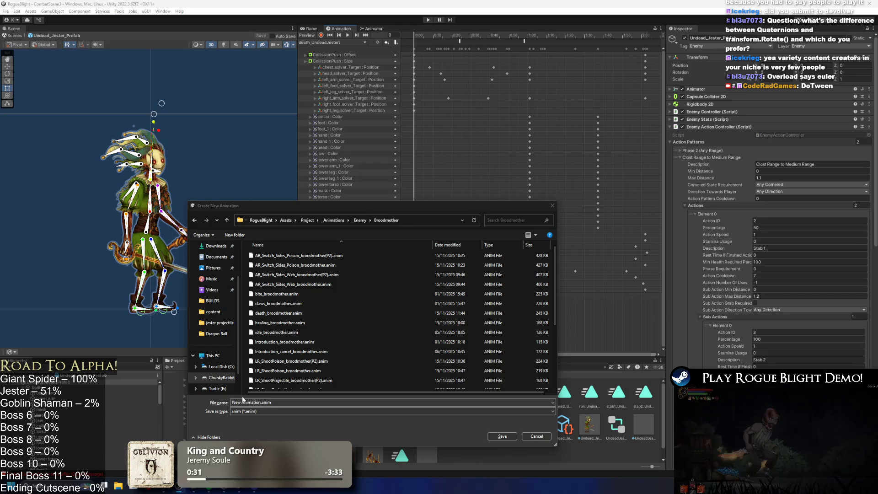
pyautogui.press('super')
pyautogui.press('Escape')
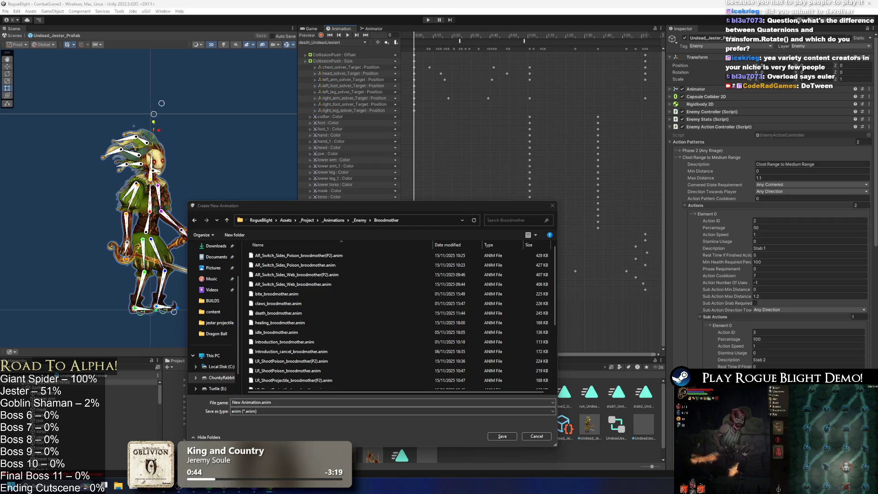
pyautogui.scroll(-4, 507, 292)
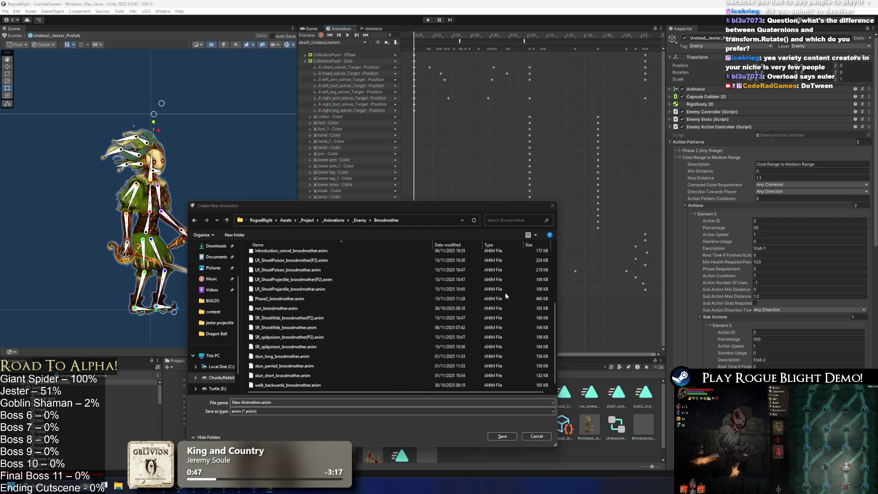
# Step: Go back to _Enemy, open the Undead_Jester folder, and pick Idle_UndeadJestert.anim as the file name
pyautogui.scroll(5, 512, 297)
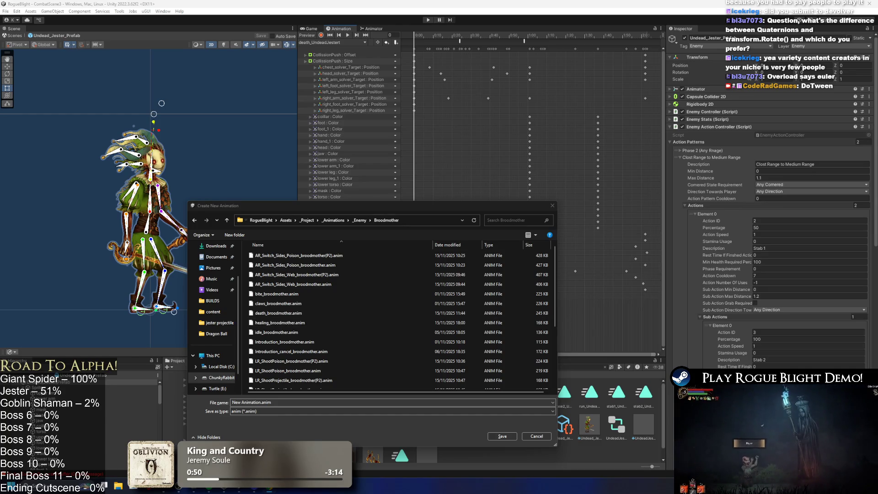
pyautogui.scroll(-4, 441, 300)
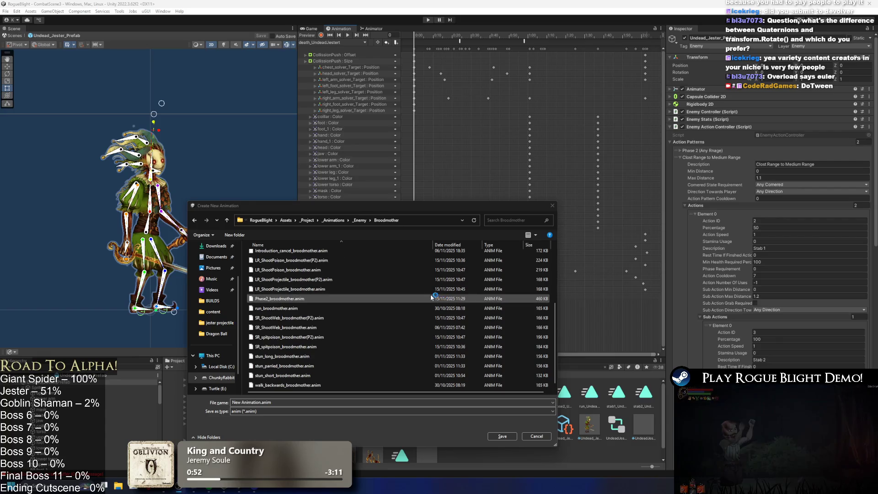
pyautogui.scroll(4, 435, 300)
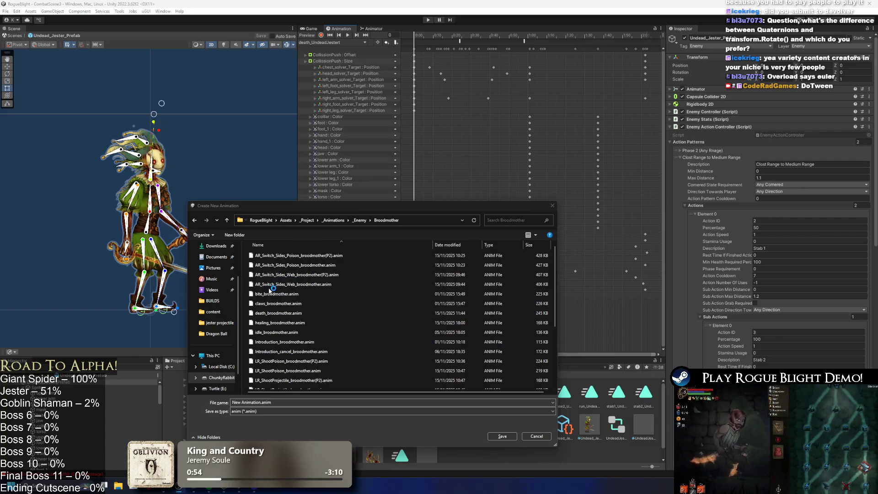
pyautogui.click(360, 221)
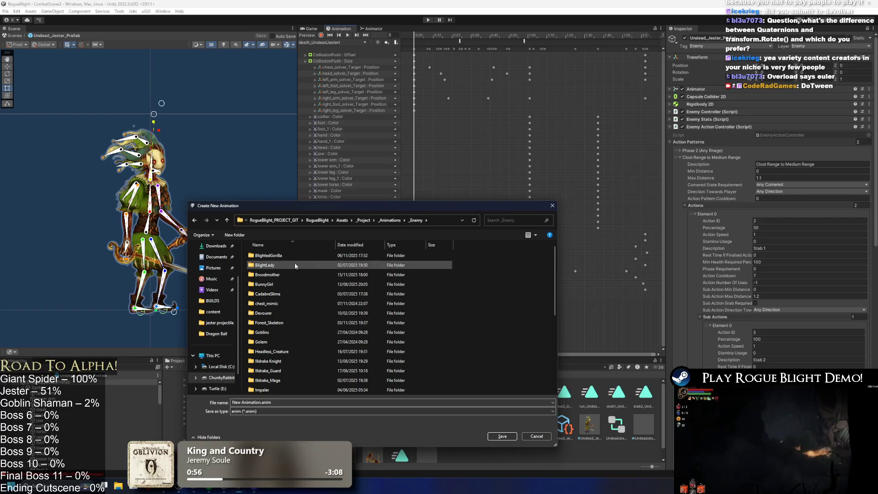
pyautogui.write('Undead_Jester')
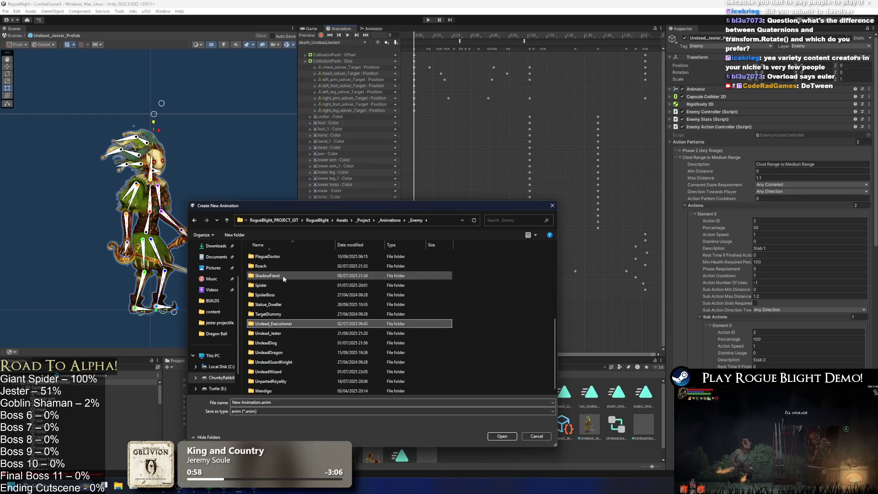
pyautogui.press('Return')
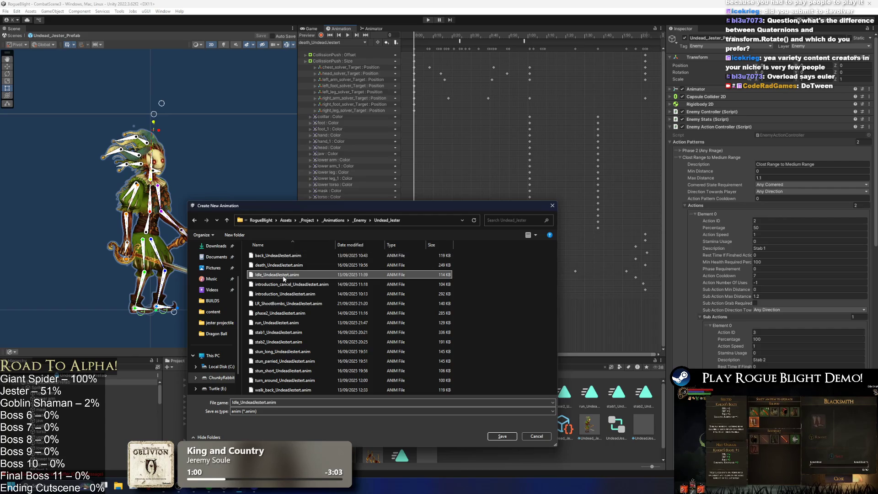
pyautogui.click(296, 275)
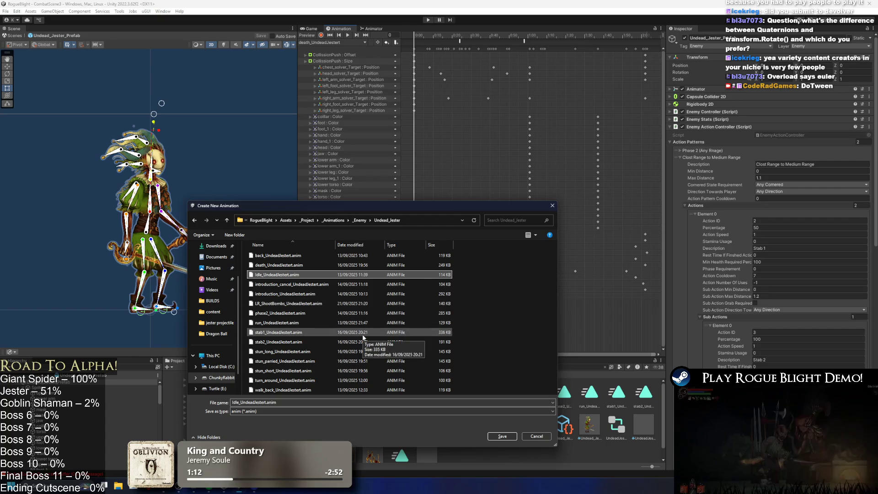
# Step: Make the Create New Animation window taller and shift it right so every Undead_Jester clip is listed
pyautogui.moveTo(465, 205)
pyautogui.mouseDown()
pyautogui.moveTo(465, 112)
pyautogui.moveTo(465, 144)
pyautogui.mouseUp()
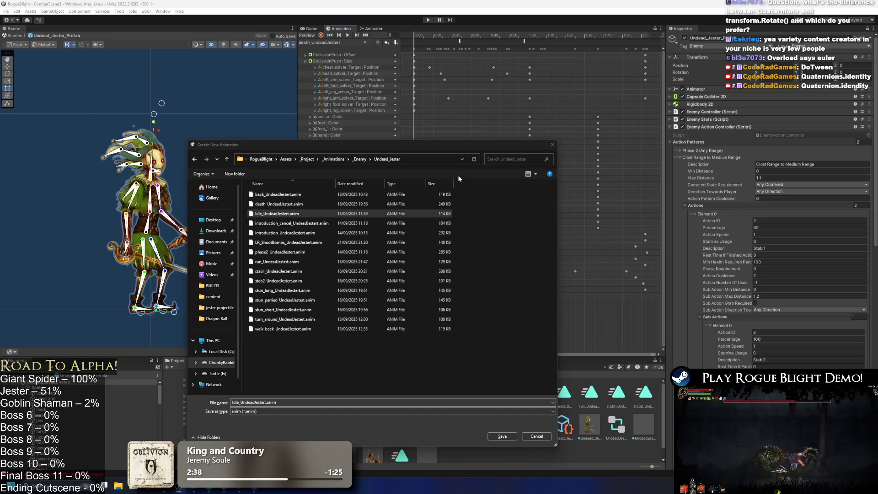
pyautogui.moveTo(409, 149)
pyautogui.mouseDown()
pyautogui.moveTo(462, 147)
pyautogui.moveTo(450, 153)
pyautogui.mouseUp()
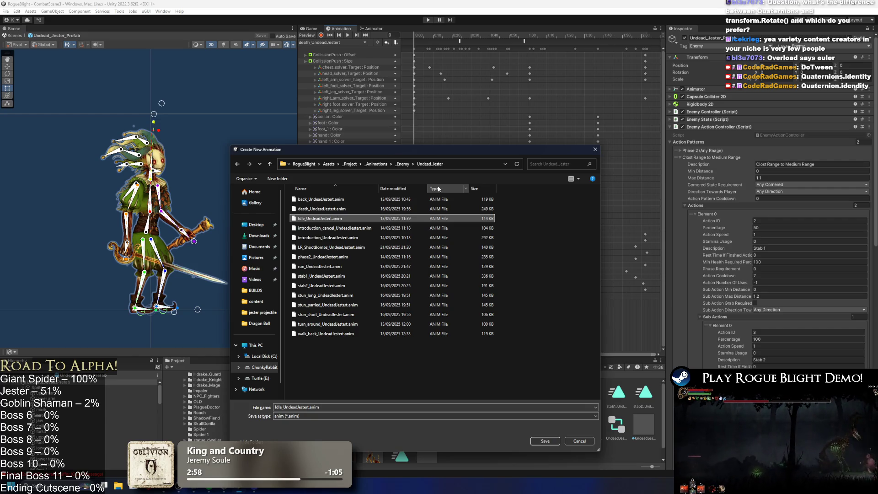
# Step: Save the new clip as SR_Potion_UndeadJestert.anim in the Undead_Jester folder
pyautogui.click(282, 406)
pyautogui.press('BackSpace')
pyautogui.press('BackSpace')
pyautogui.press('BackSpace')
pyautogui.write('SR_Po')
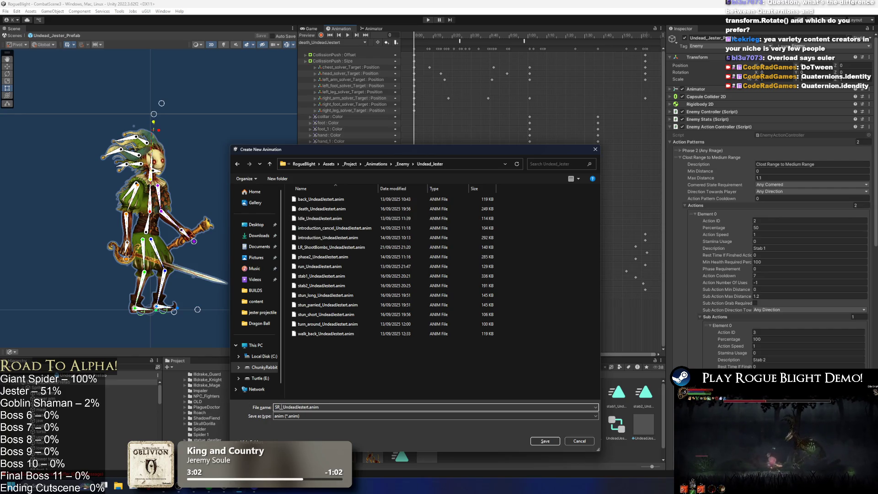
pyautogui.write('tion')
pyautogui.press('Return')
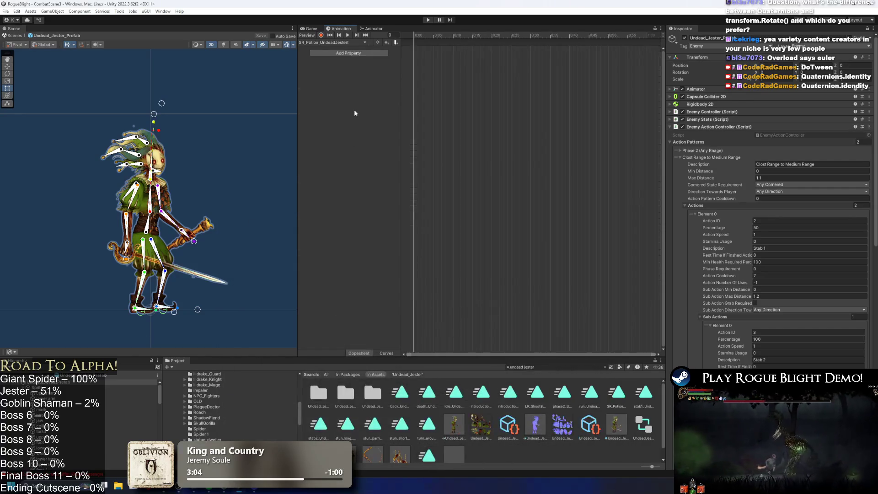
# Step: Load the LR_ShootBombs_UndeadJestert clip in the Animation window and scrub through it
pyautogui.click(339, 42)
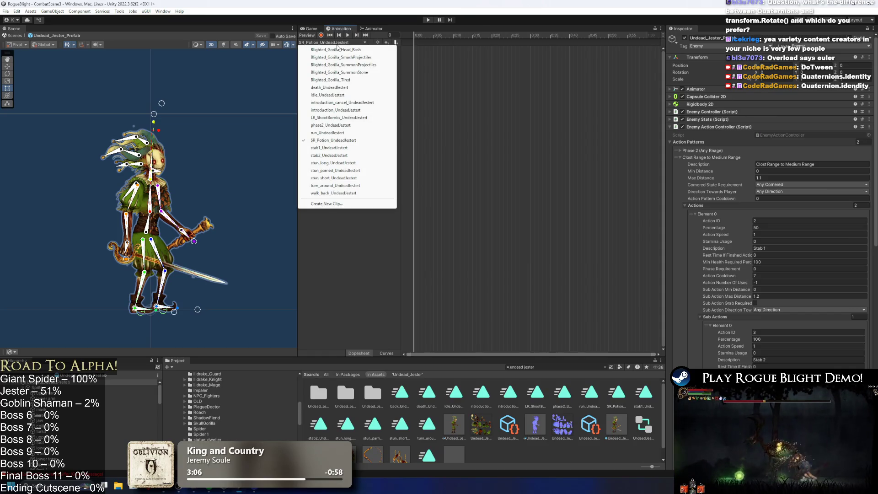
pyautogui.click(339, 118)
pyautogui.moveTo(432, 36)
pyautogui.mouseDown()
pyautogui.moveTo(622, 27)
pyautogui.moveTo(414, 35)
pyautogui.mouseUp()
pyautogui.click(332, 42)
pyautogui.click(520, 252)
# Step: Search the Project window for the ShootBombs clip and highlight the LR_ShootBombs result
pyautogui.click(535, 368)
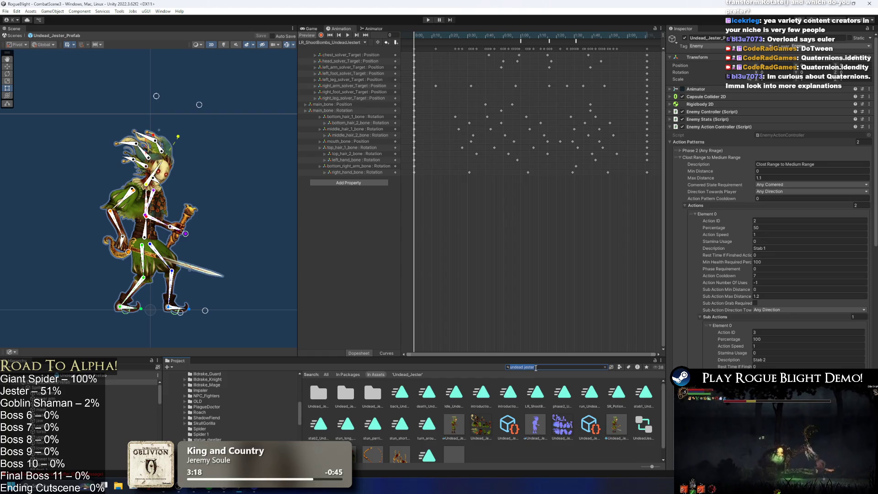
pyautogui.write('l')
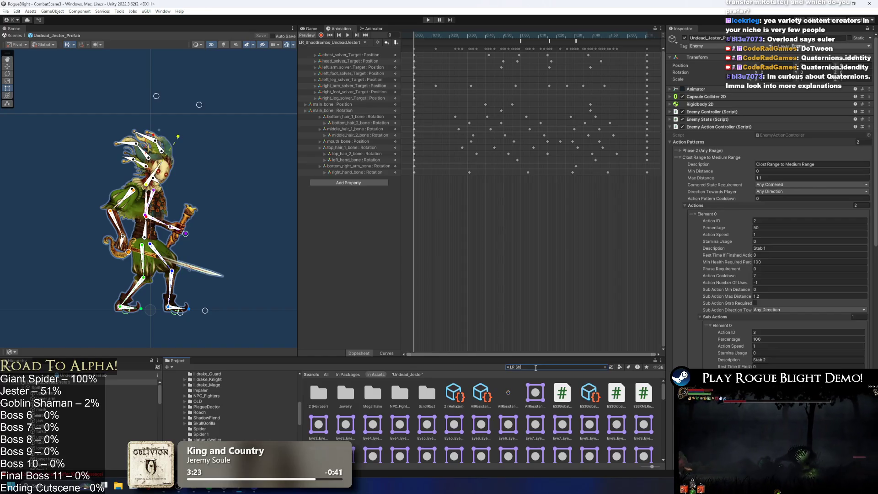
pyautogui.write('omb')
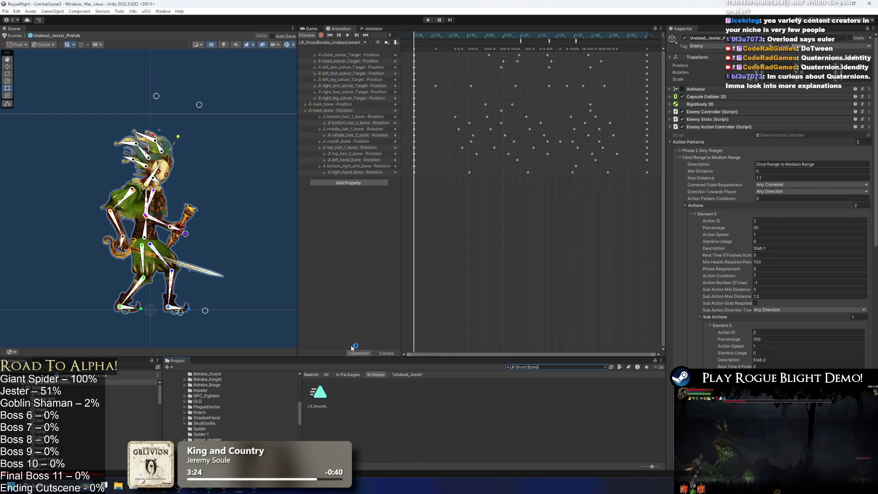
pyautogui.press('Down')
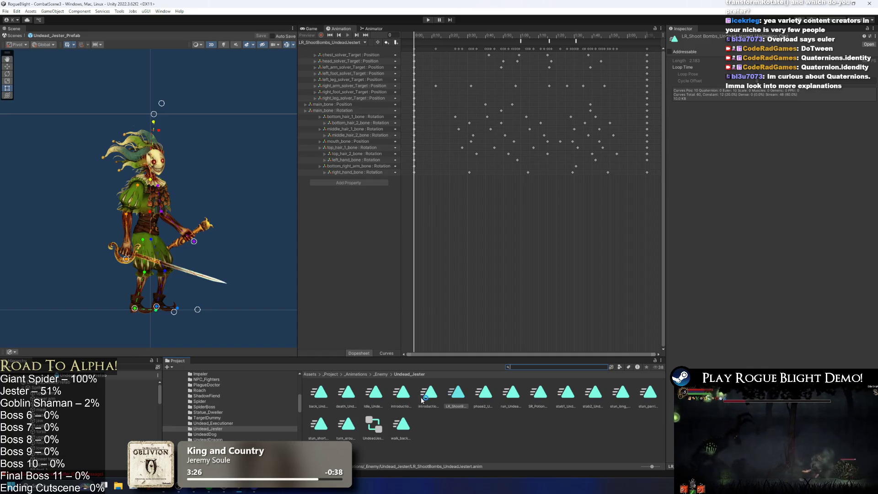
# Step: Rename LR_ShootBombs to SR_ShootBombs_UndeadJestert, then reselect the jester prefab
pyautogui.rightClick(459, 397)
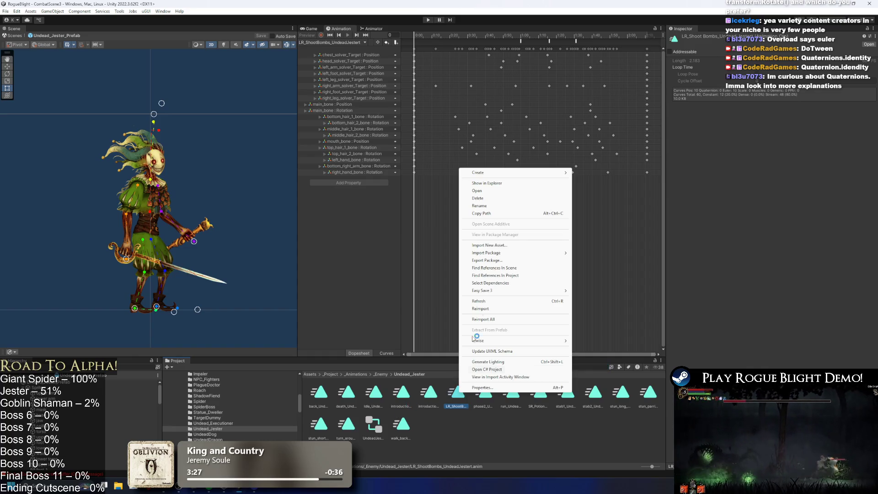
pyautogui.click(524, 206)
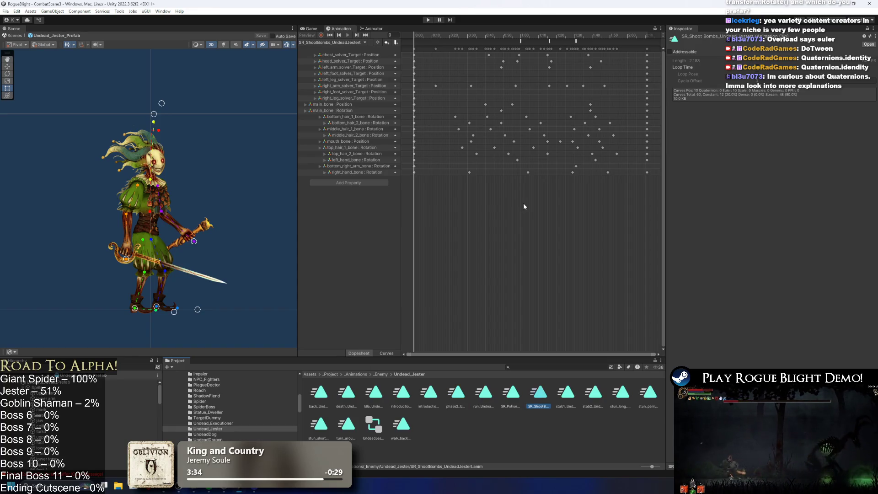
pyautogui.write('S')
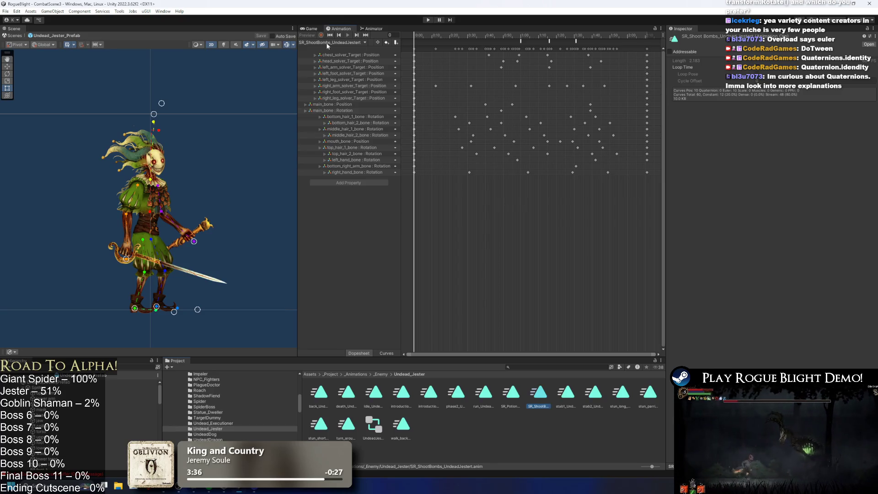
pyautogui.click(118, 383)
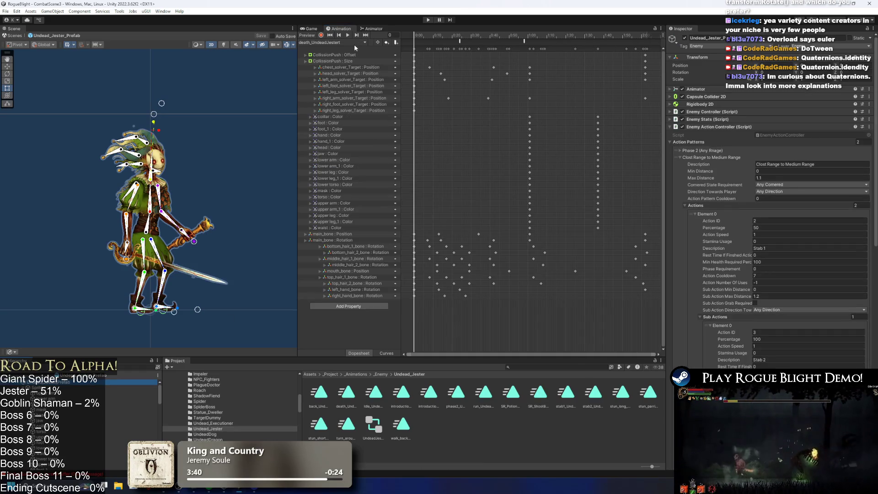
# Step: Load SR_ShootBombs_UndeadJestert and scrub it to frames 40, 106 and back to 43
pyautogui.click(365, 43)
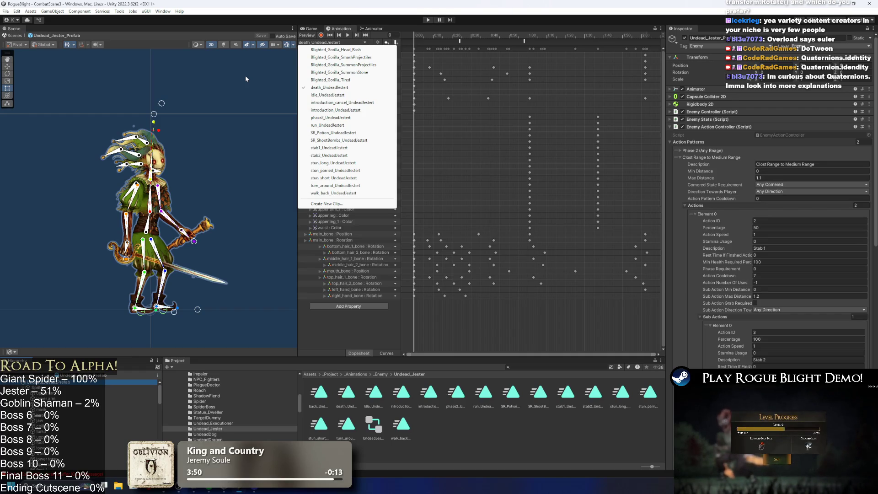
pyautogui.click(356, 140)
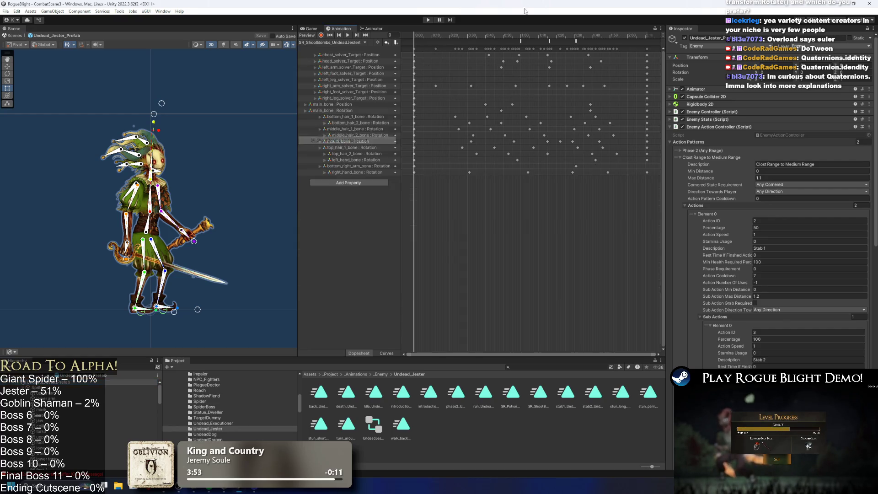
pyautogui.moveTo(425, 37); pyautogui.dragTo(624, 40)
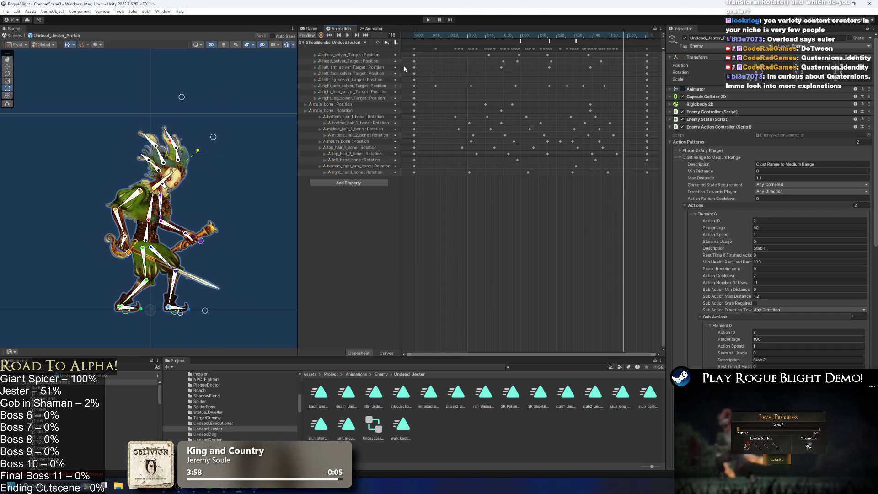
pyautogui.moveTo(476, 35); pyautogui.dragTo(619, 35)
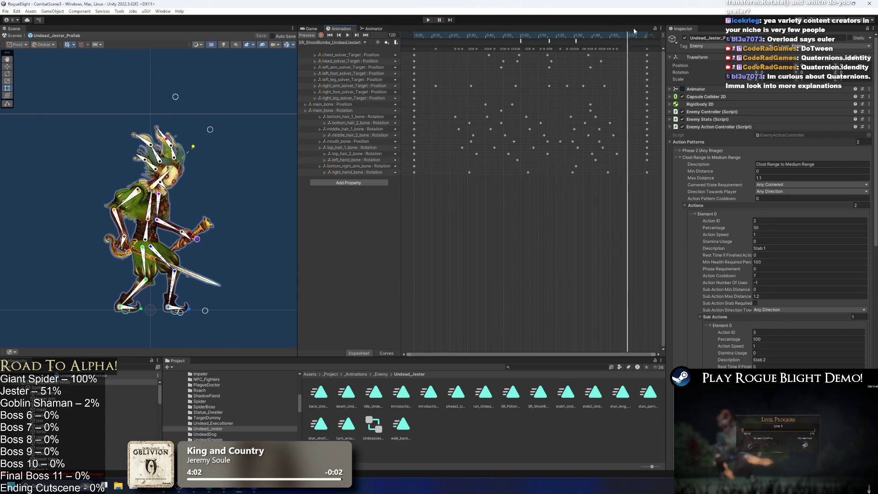
pyautogui.moveTo(434, 39); pyautogui.dragTo(491, 49)
pyautogui.click(346, 42)
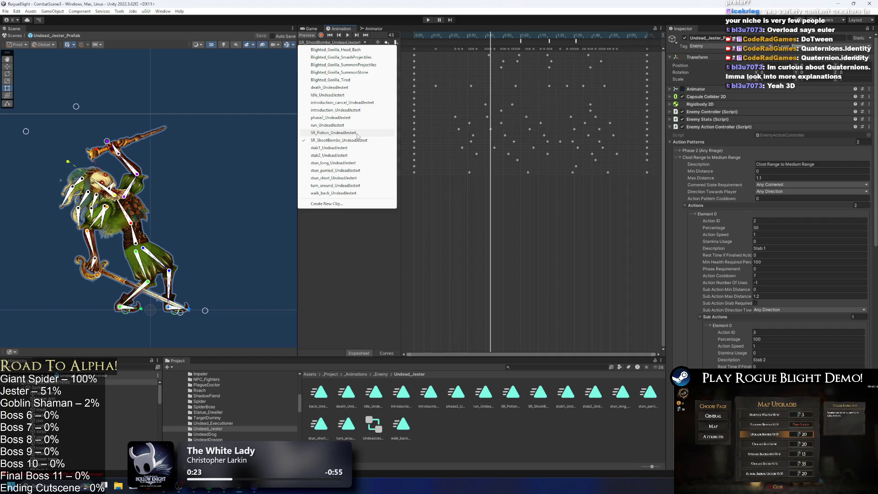
# Step: In SR_ShootBombs, scrub to frame 93 and select and copy all keyframes
pyautogui.click(357, 134)
pyautogui.click(333, 42)
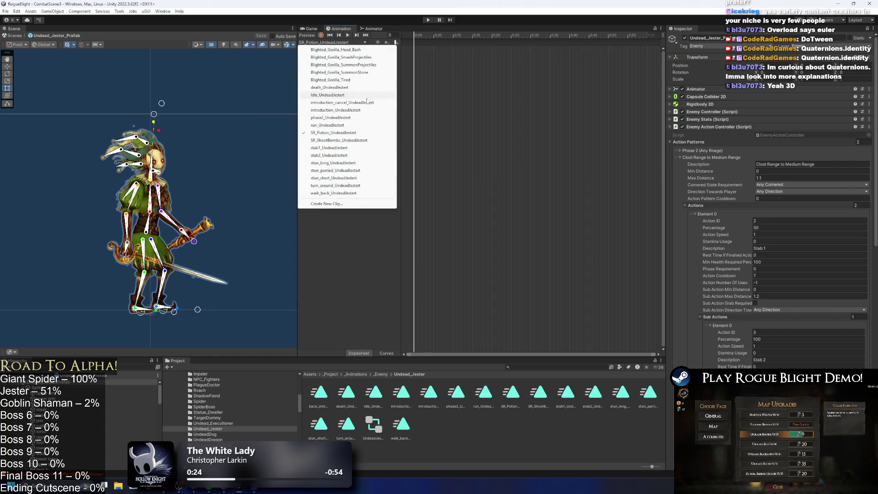
pyautogui.click(357, 140)
pyautogui.moveTo(457, 36); pyautogui.dragTo(579, 39)
pyautogui.click(577, 41)
pyautogui.click(654, 55)
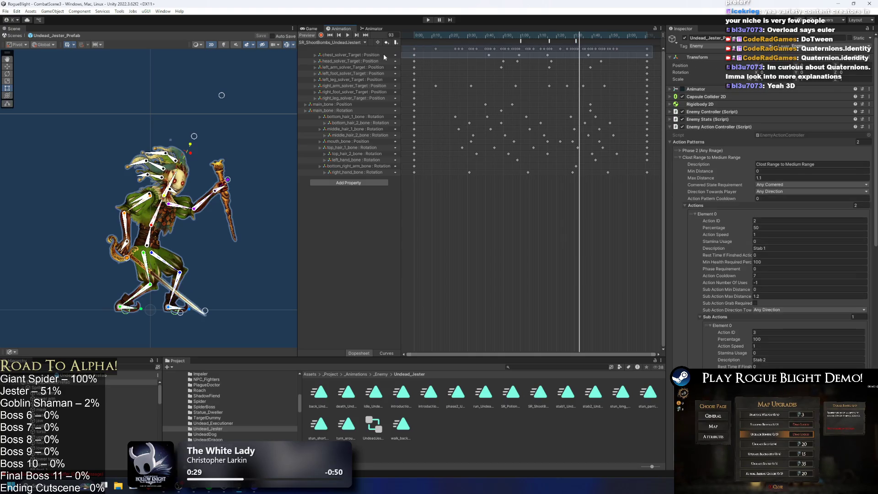
pyautogui.click(381, 51)
# Step: Bring the copied keyframes into SR_Potion and frame the whole clip with F
pyautogui.click(333, 42)
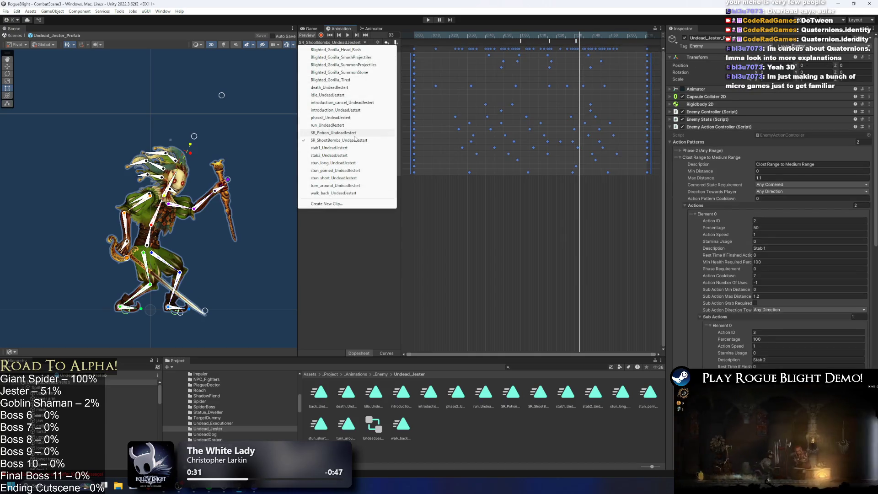
pyautogui.click(333, 133)
pyautogui.moveTo(425, 37); pyautogui.dragTo(541, 37)
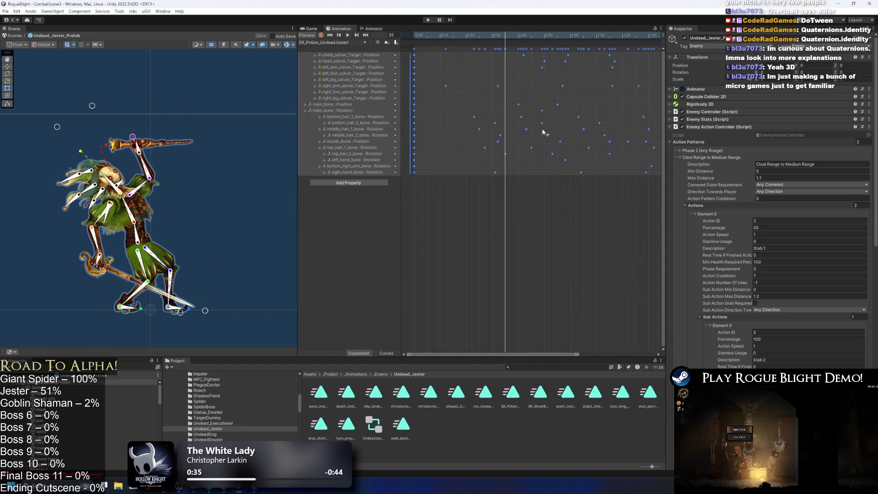
pyautogui.press('f')
# Step: Delete the middle keyframes around frames 28–39, leaving mainly the first and last poses
pyautogui.click(507, 172)
pyautogui.moveTo(443, 49)
pyautogui.mouseDown()
pyautogui.moveTo(482, 49)
pyautogui.moveTo(477, 37)
pyautogui.moveTo(492, 48)
pyautogui.moveTo(492, 35)
pyautogui.moveTo(528, 46)
pyautogui.moveTo(538, 29)
pyautogui.moveTo(569, 30)
pyautogui.moveTo(551, 35)
pyautogui.moveTo(556, 50)
pyautogui.moveTo(559, 36)
pyautogui.moveTo(600, 35)
pyautogui.moveTo(515, 41)
pyautogui.mouseUp()
pyautogui.press('Delete')
pyautogui.click(462, 37)
pyautogui.press('Delete')
pyautogui.press('Delete')
pyautogui.press('Delete')
pyautogui.press('Delete')
pyautogui.click(412, 38)
pyautogui.moveTo(413, 37); pyautogui.dragTo(517, 35)
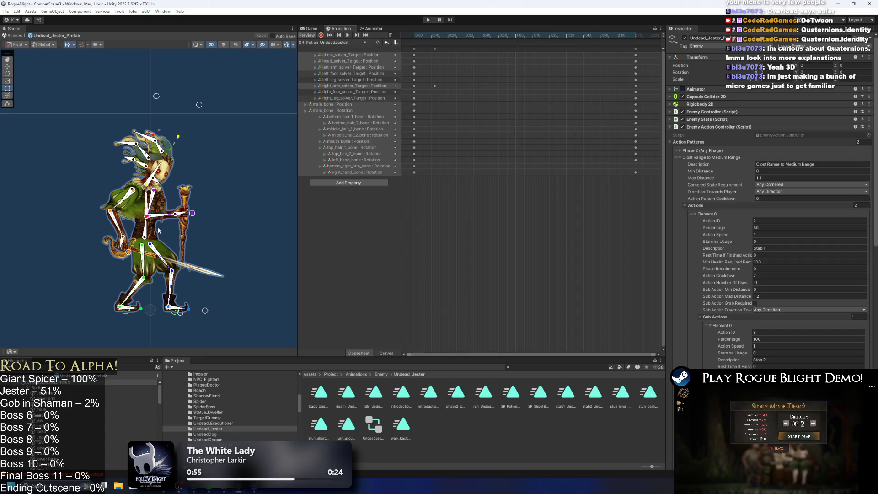
# Step: With recording on, key a pose with body shifted, head tilted up-left and staff arm raised
pyautogui.click(191, 213)
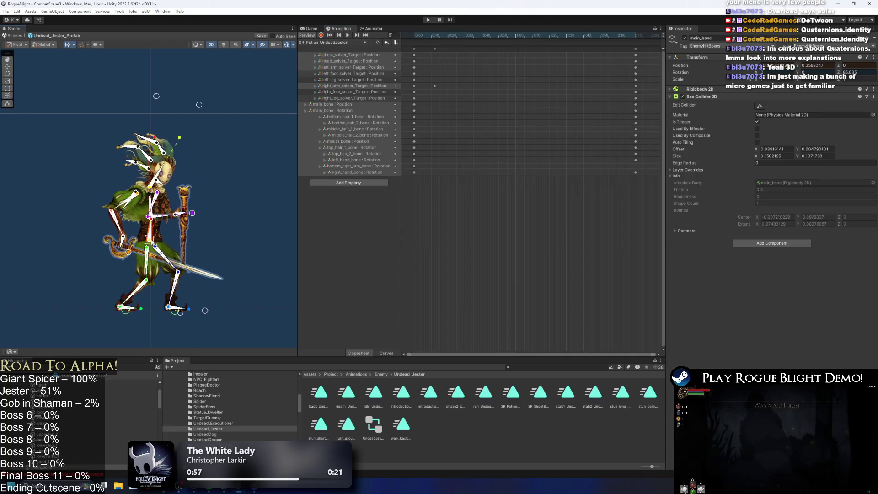
pyautogui.click(314, 35)
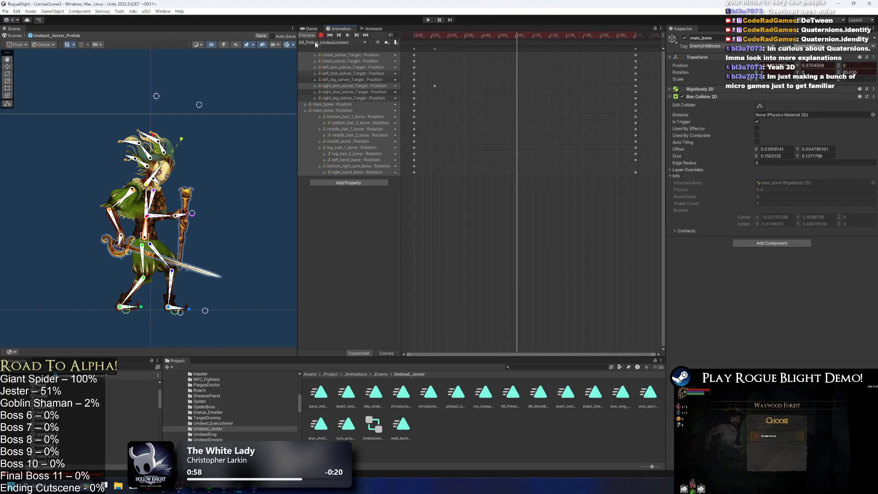
pyautogui.moveTo(145, 236)
pyautogui.mouseDown()
pyautogui.moveTo(159, 236)
pyautogui.moveTo(206, 169)
pyautogui.mouseUp()
pyautogui.moveTo(200, 105)
pyautogui.mouseDown()
pyautogui.moveTo(139, 97)
pyautogui.moveTo(138, 106)
pyautogui.mouseUp()
pyautogui.moveTo(204, 167); pyautogui.dragTo(197, 158)
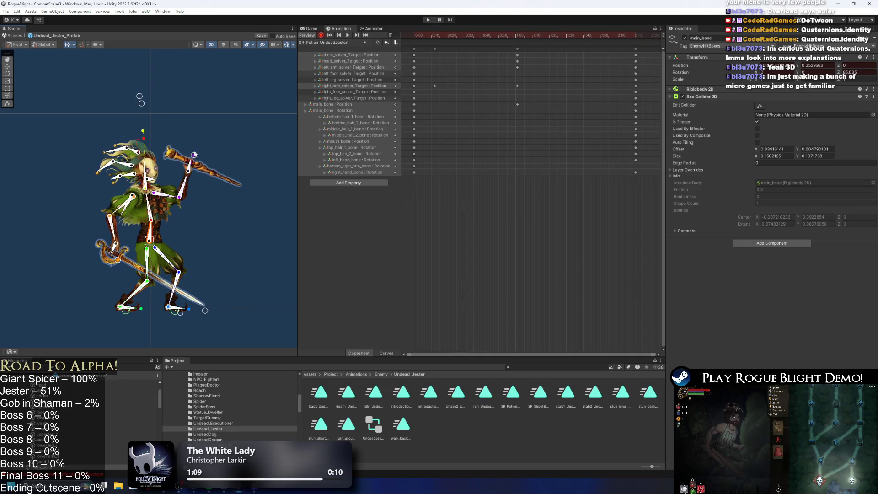
pyautogui.press('space')
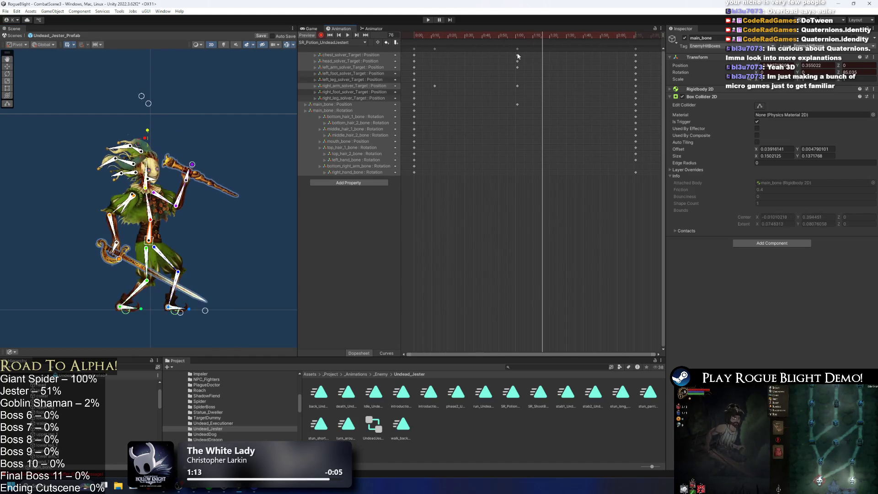
pyautogui.moveTo(191, 170); pyautogui.dragTo(205, 173)
# Step: At frame 58, refine the pose by adjusting head, body and lifting the staff arm
pyautogui.moveTo(501, 35)
pyautogui.mouseDown()
pyautogui.moveTo(424, 37)
pyautogui.moveTo(445, 48)
pyautogui.moveTo(487, 48)
pyautogui.moveTo(511, 64)
pyautogui.moveTo(500, 91)
pyautogui.mouseUp()
pyautogui.press('space')
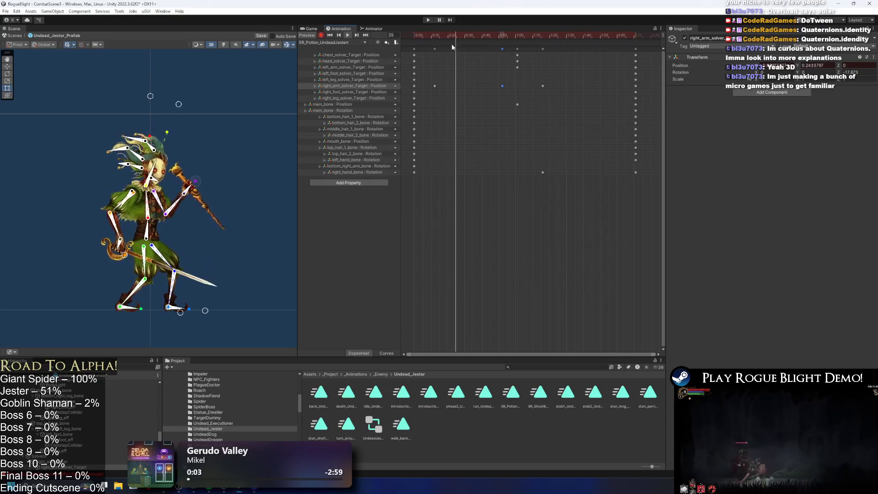
pyautogui.click(506, 37)
pyautogui.moveTo(508, 45); pyautogui.dragTo(520, 46)
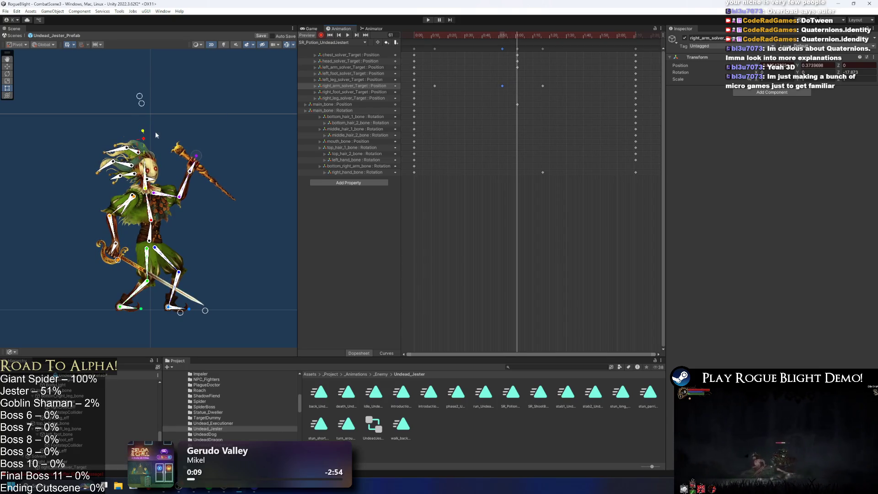
pyautogui.moveTo(141, 97); pyautogui.dragTo(137, 96)
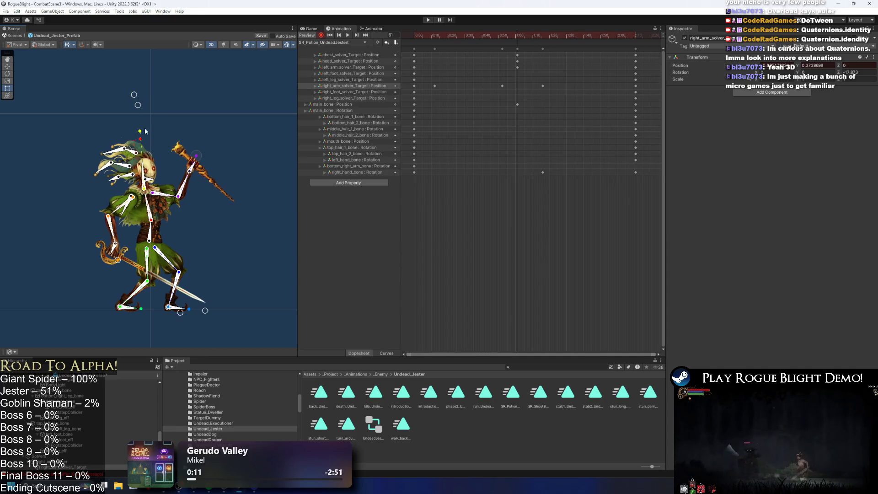
pyautogui.click(149, 237)
pyautogui.moveTo(152, 239); pyautogui.dragTo(182, 218)
pyautogui.moveTo(197, 157); pyautogui.dragTo(197, 155)
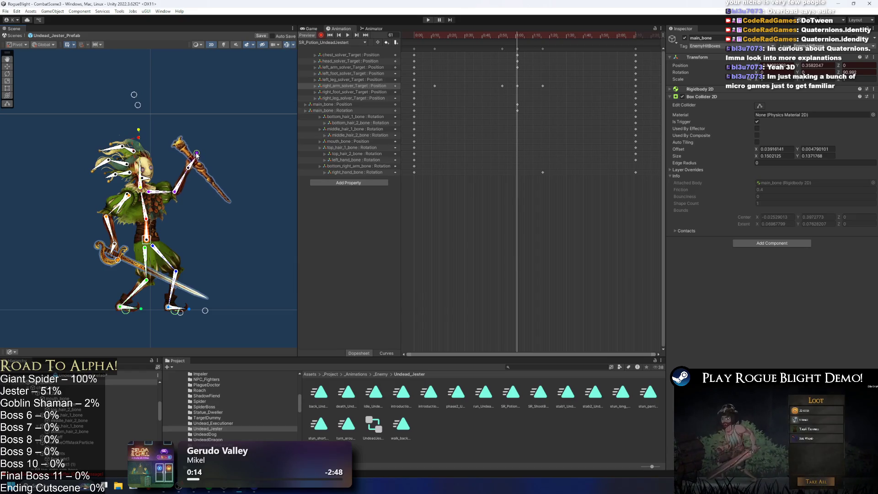
# Step: Retime the right-arm keyframes, placing one near 1:12 and nudging the early one later
pyautogui.moveTo(518, 86)
pyautogui.mouseDown()
pyautogui.moveTo(545, 88)
pyautogui.moveTo(535, 87)
pyautogui.mouseUp()
pyautogui.moveTo(493, 36)
pyautogui.mouseDown()
pyautogui.moveTo(459, 35)
pyautogui.moveTo(472, 38)
pyautogui.mouseUp()
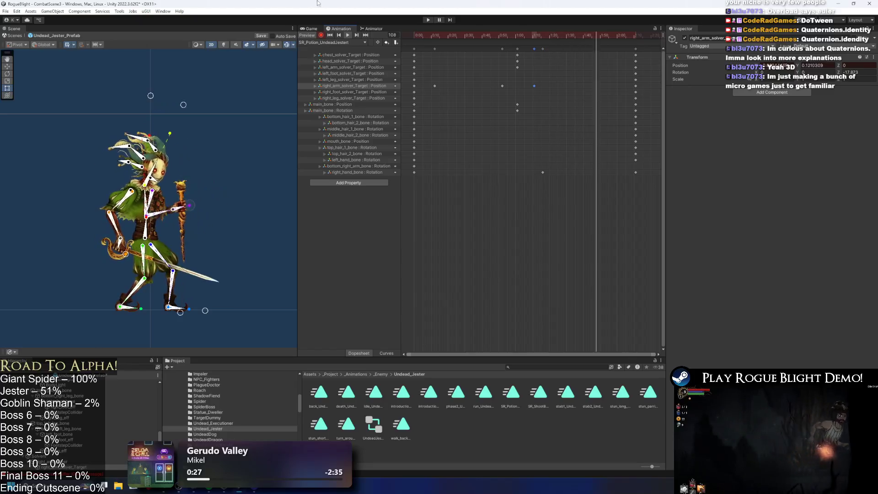
pyautogui.moveTo(543, 34); pyautogui.dragTo(534, 32)
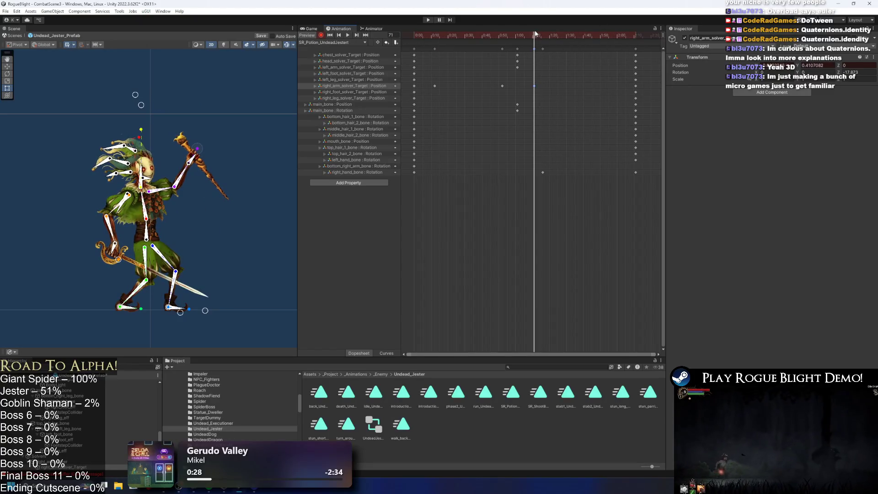
pyautogui.click(200, 148)
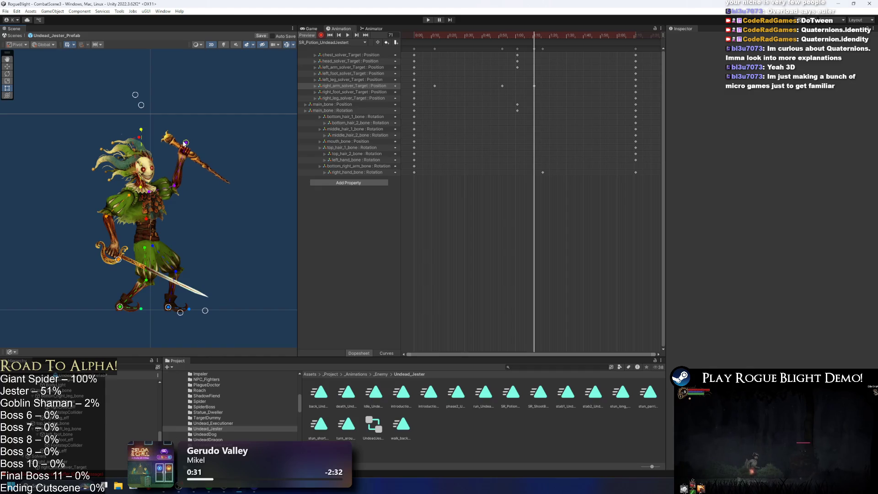
pyautogui.press('space')
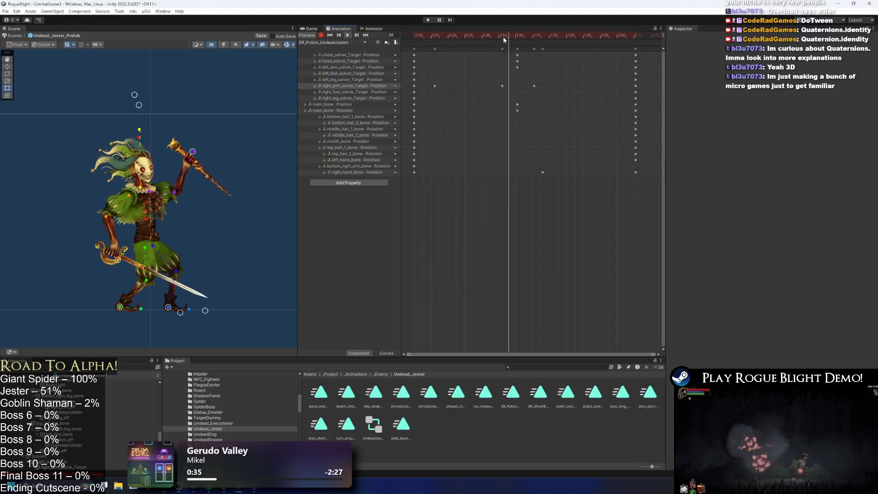
pyautogui.moveTo(434, 85); pyautogui.dragTo(446, 84)
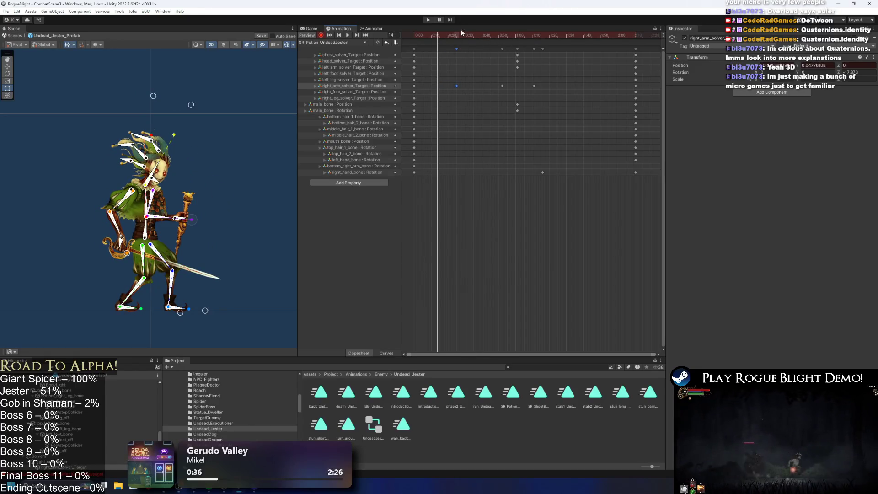
pyautogui.click(421, 34)
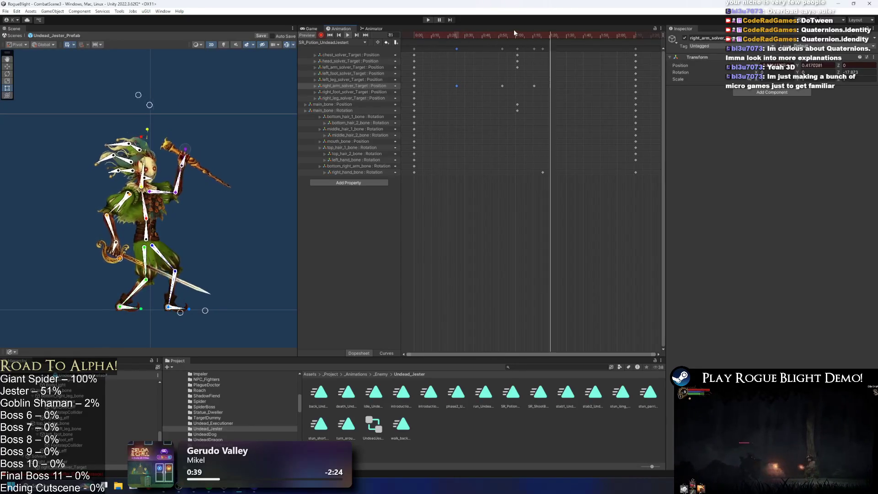
pyautogui.click(243, 94)
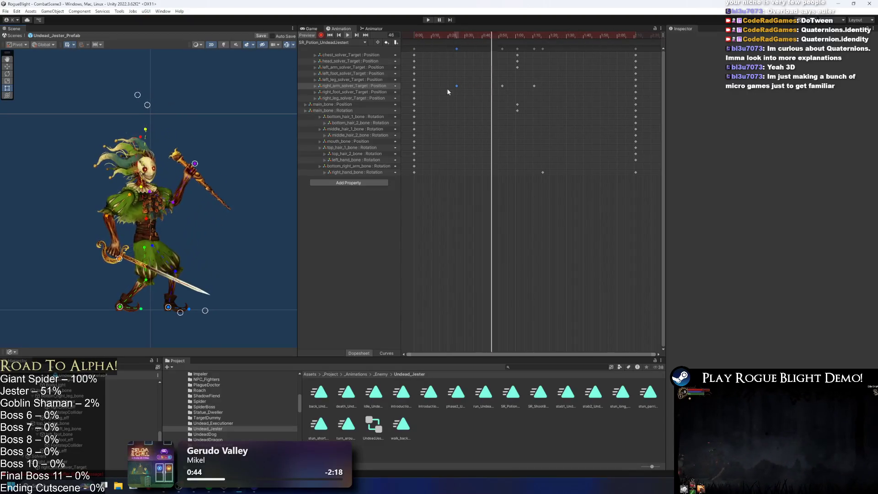
# Step: Move the final keyframe column earlier and shift another column slightly later
pyautogui.moveTo(632, 49)
pyautogui.mouseDown()
pyautogui.moveTo(435, 47)
pyautogui.moveTo(450, 48)
pyautogui.moveTo(443, 49)
pyautogui.mouseUp()
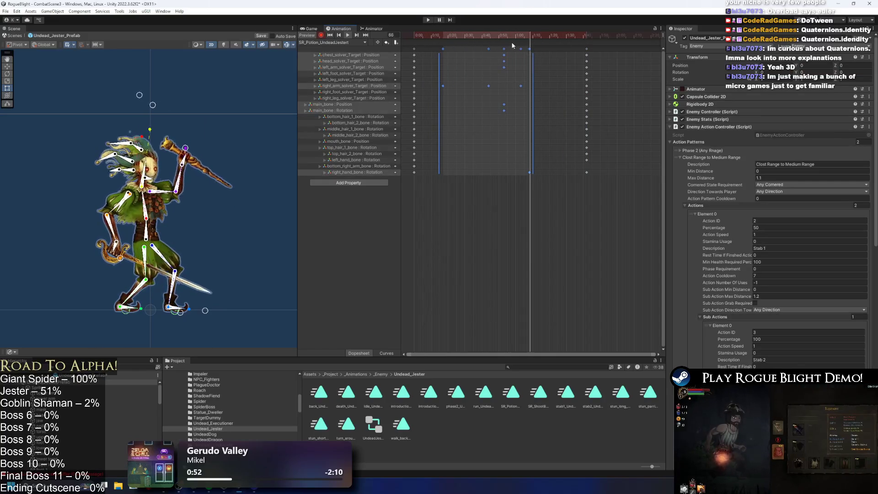
pyautogui.click(541, 95)
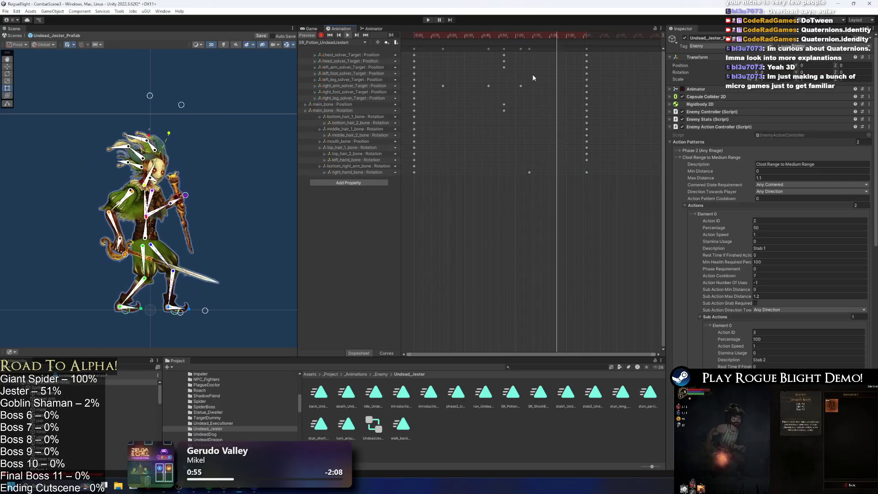
pyautogui.moveTo(586, 48); pyautogui.dragTo(601, 48)
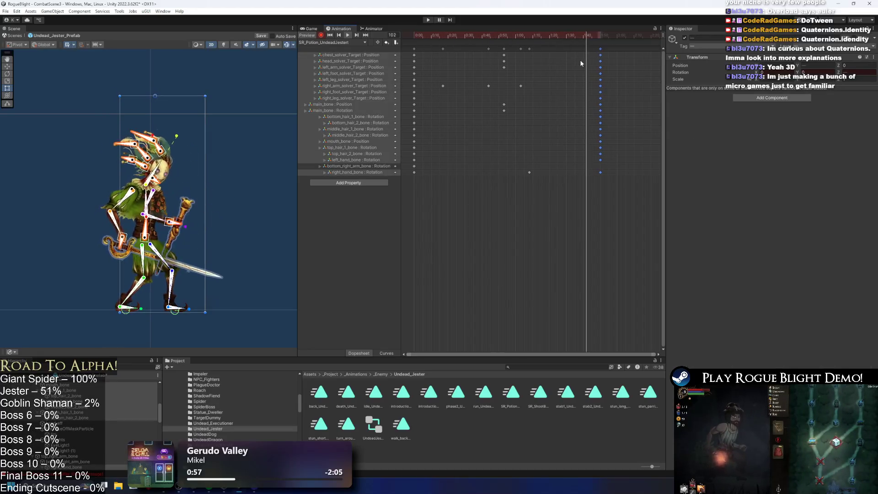
pyautogui.click(235, 114)
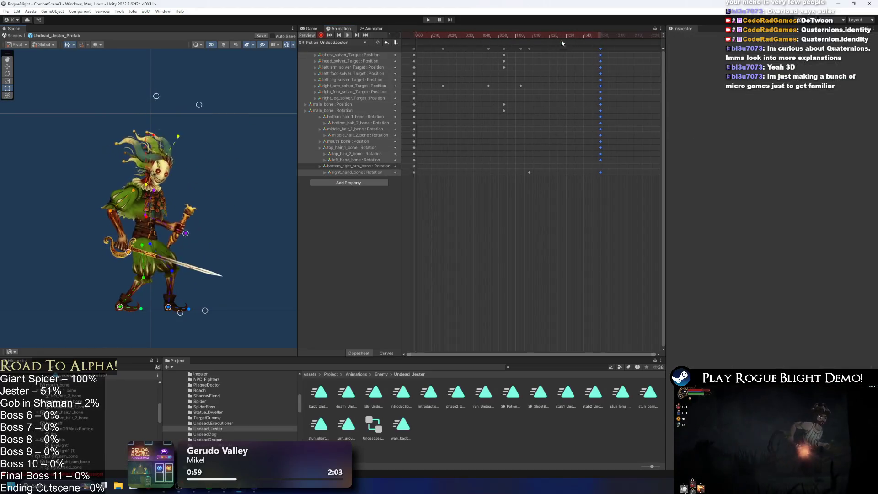
# Step: Key the staff standing upright at frame 88 and preview the animation
pyautogui.moveTo(557, 33); pyautogui.dragTo(564, 35)
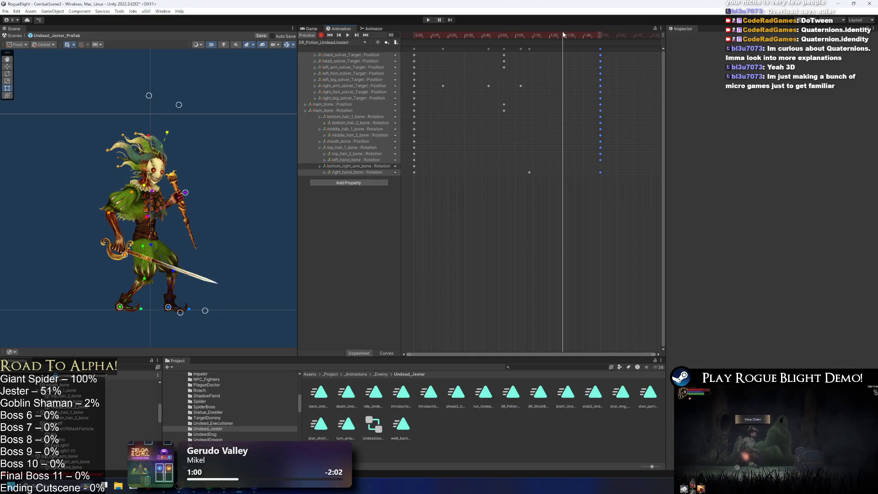
pyautogui.moveTo(191, 189); pyautogui.dragTo(197, 206)
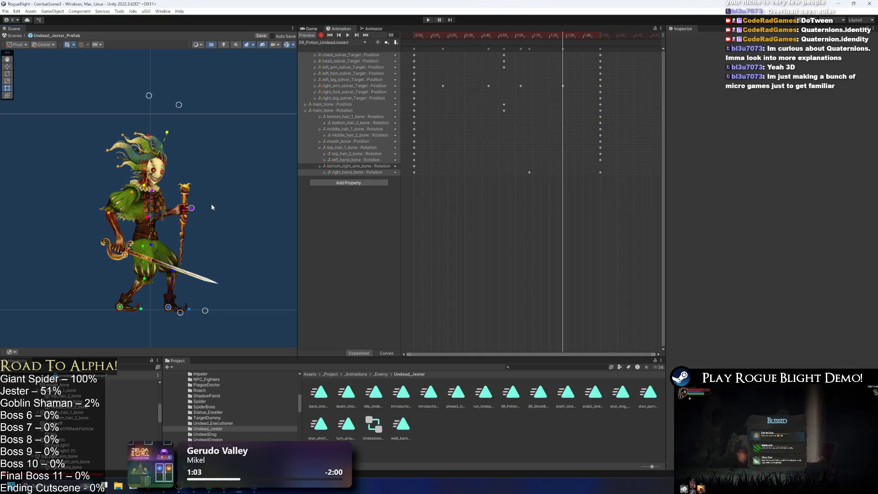
pyautogui.press('space')
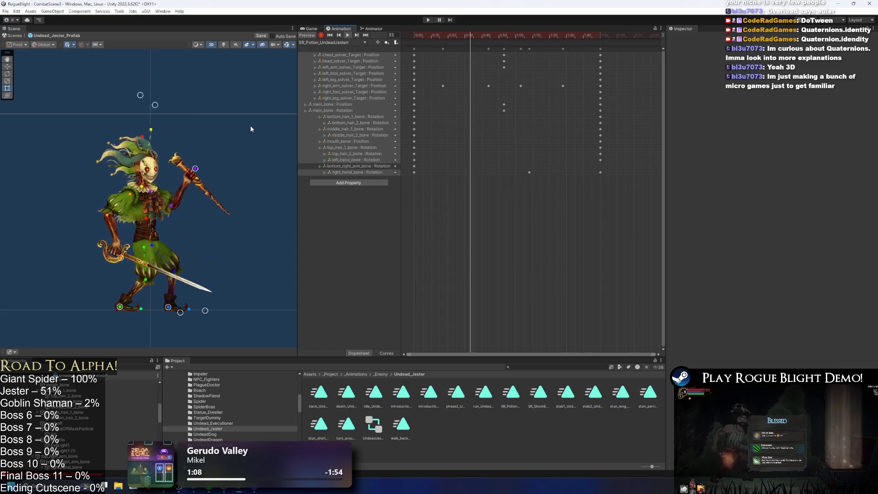
pyautogui.moveTo(472, 35); pyautogui.dragTo(505, 30)
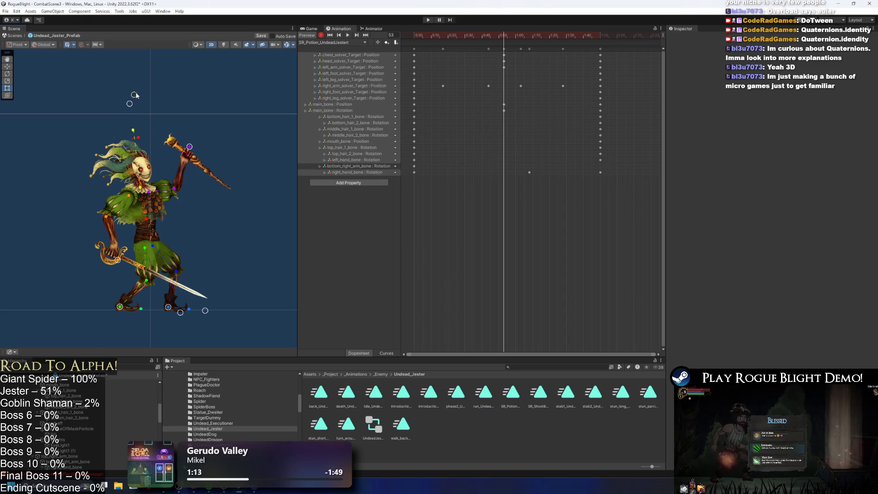
pyautogui.moveTo(136, 94); pyautogui.dragTo(129, 93)
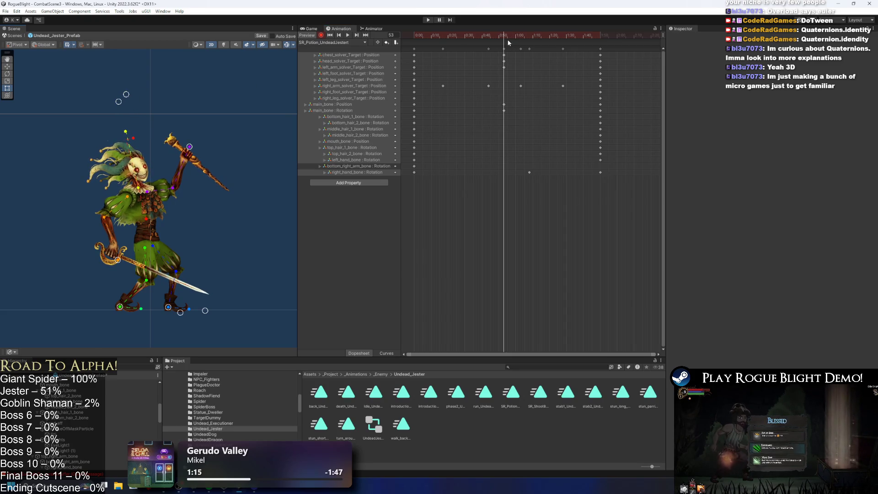
pyautogui.click(348, 35)
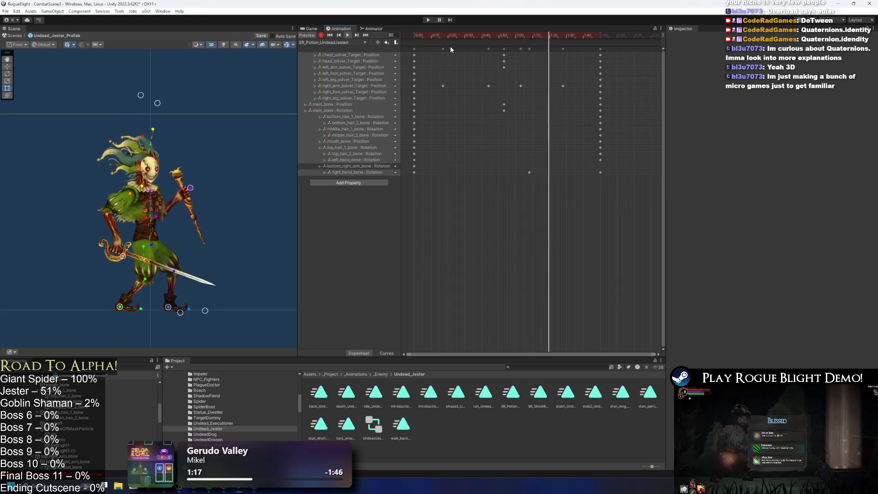
pyautogui.click(462, 36)
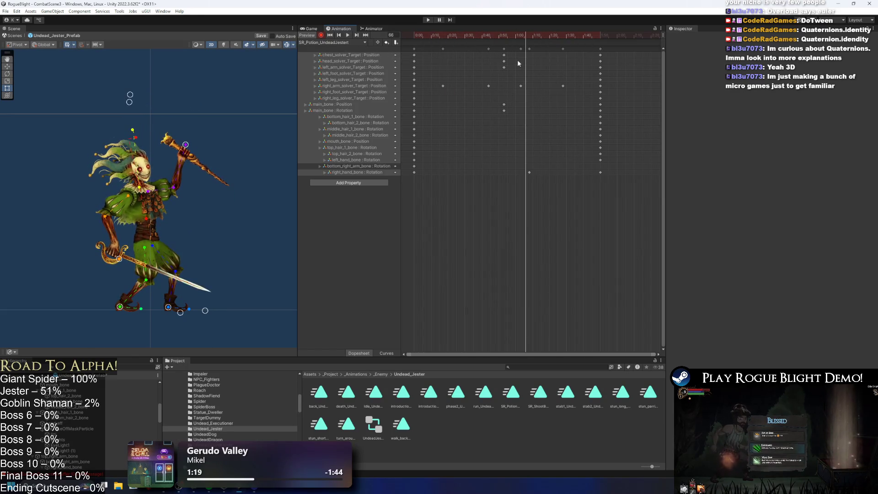
pyautogui.click(515, 61)
pyautogui.moveTo(505, 55); pyautogui.dragTo(494, 55)
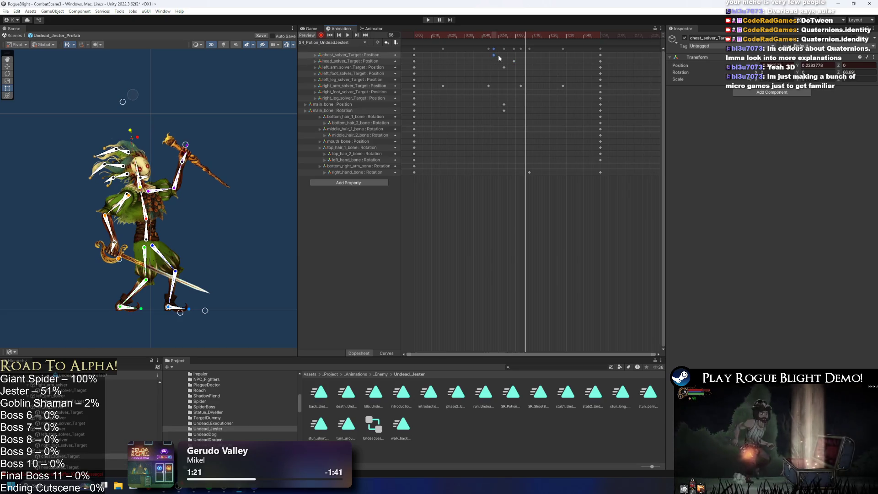
pyautogui.press('space')
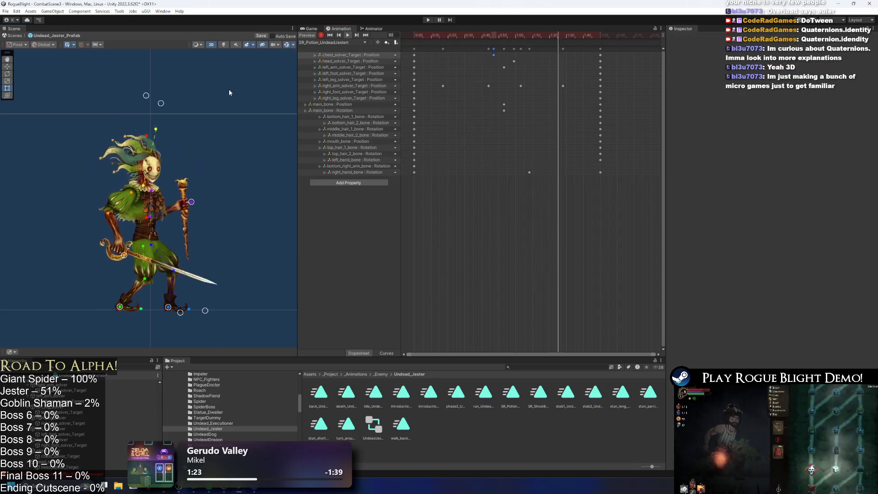
pyautogui.click(141, 201)
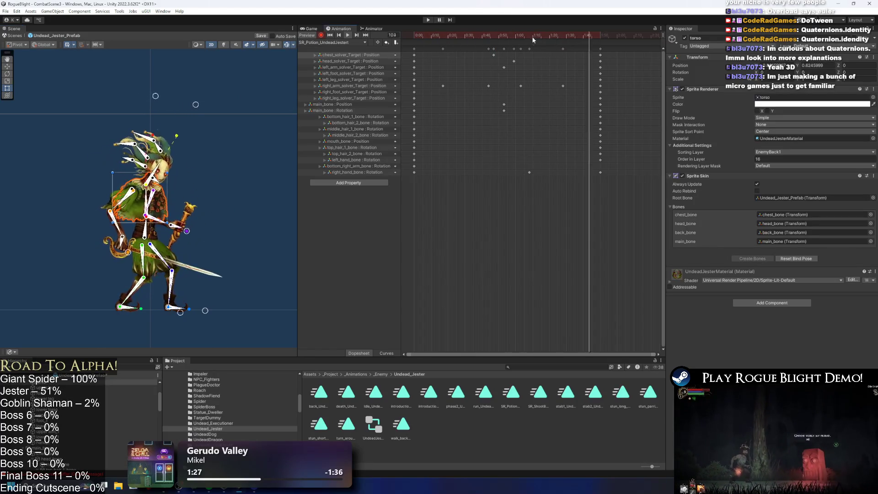
pyautogui.click(226, 231)
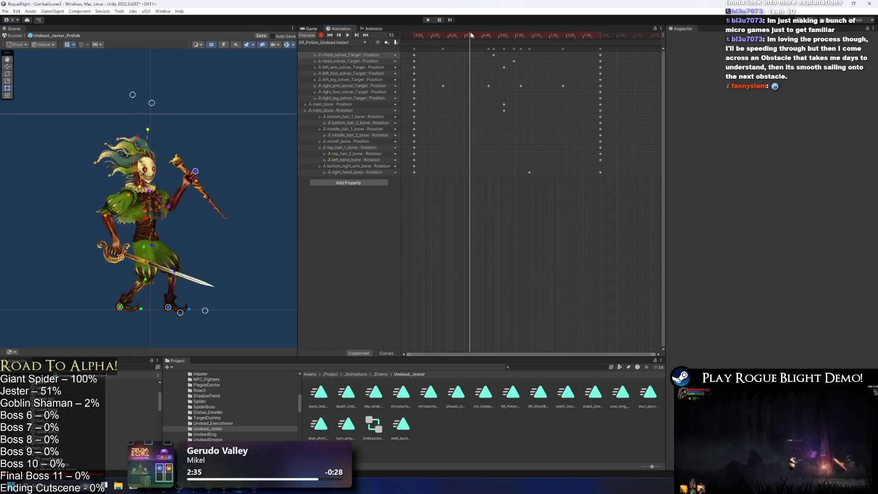
pyautogui.click(187, 156)
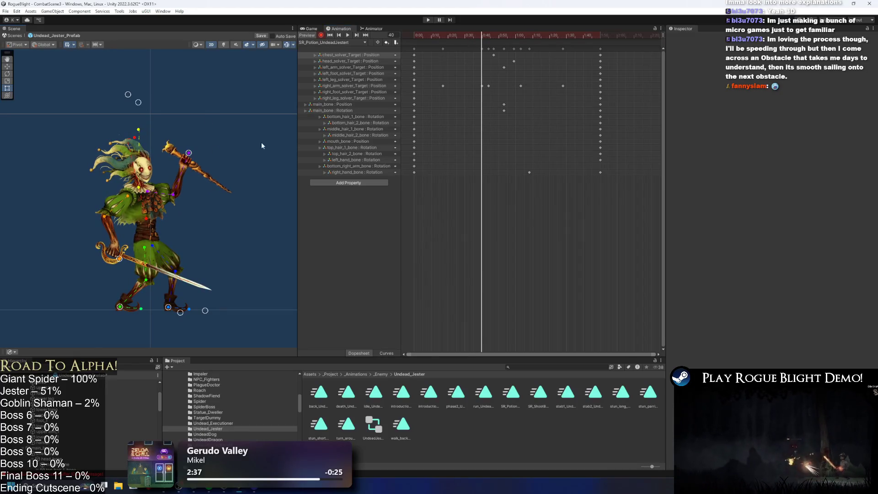
# Step: Adjust the staff hand pose at frames 44 and 63, previewing from the start
pyautogui.moveTo(478, 34); pyautogui.dragTo(489, 37)
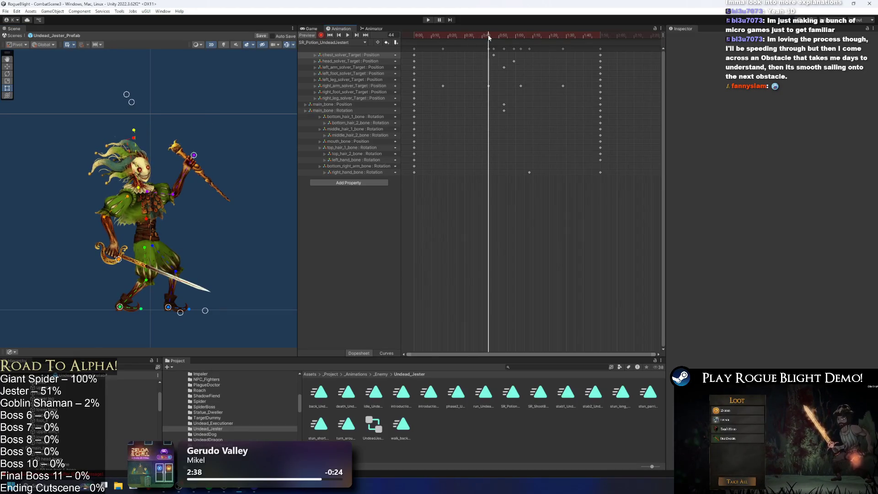
pyautogui.moveTo(193, 157); pyautogui.dragTo(199, 161)
pyautogui.click(410, 37)
pyautogui.press('space')
pyautogui.moveTo(507, 35); pyautogui.dragTo(521, 37)
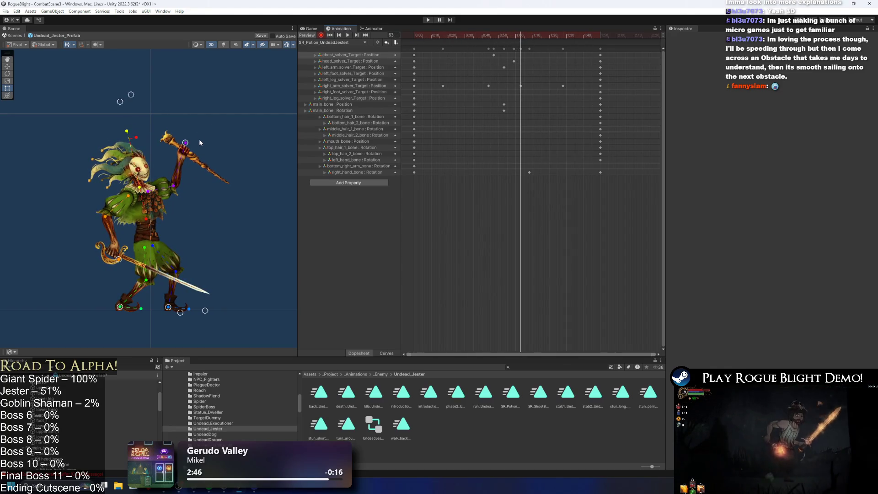
pyautogui.moveTo(185, 142); pyautogui.dragTo(183, 141)
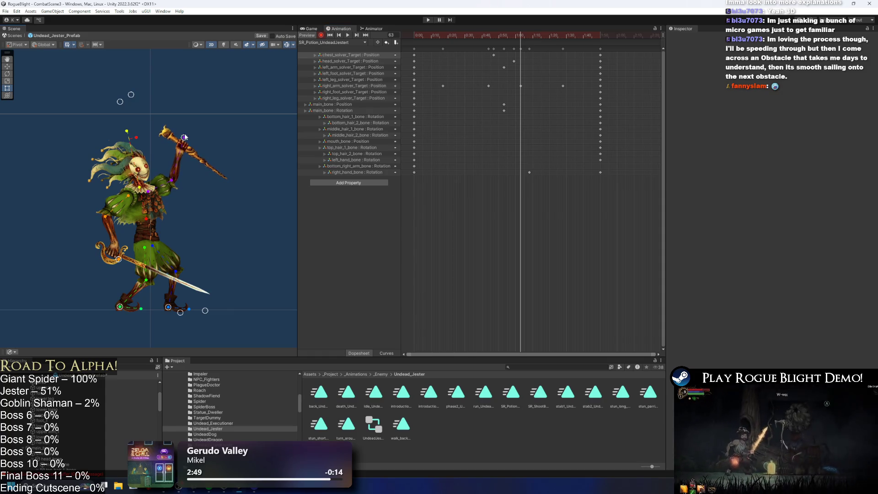
pyautogui.click(440, 35)
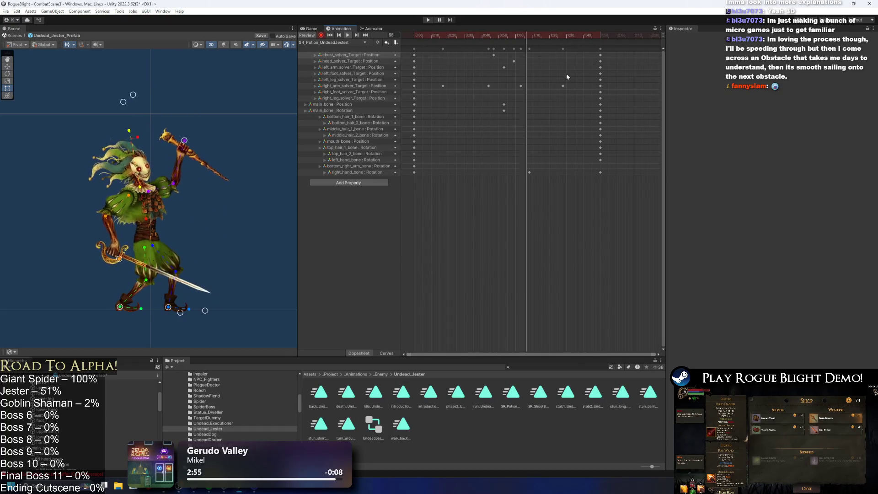
pyautogui.click(554, 34)
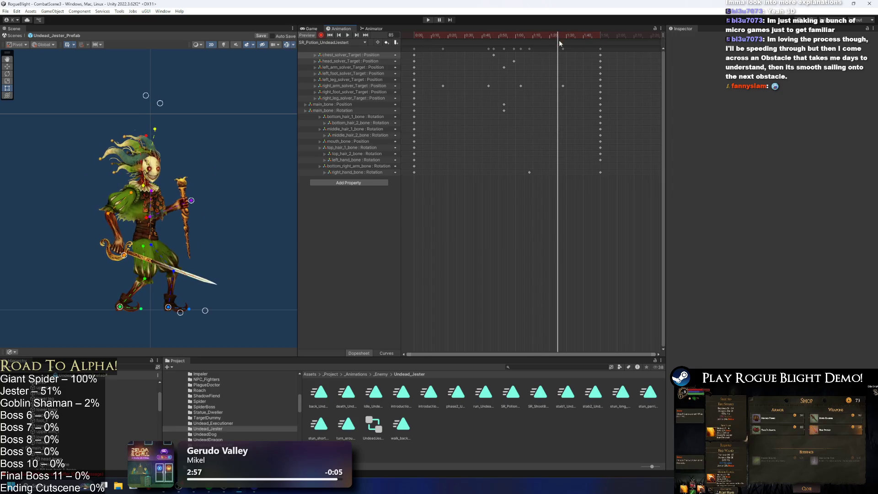
# Step: Try moving the right arm target keyframe earlier, then undo the move
pyautogui.moveTo(563, 49); pyautogui.dragTo(556, 49)
pyautogui.click(516, 35)
pyautogui.click(348, 36)
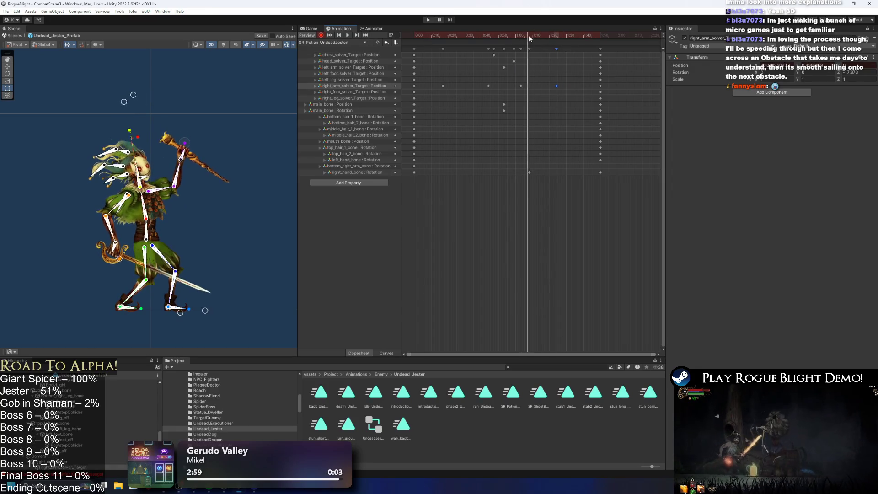
pyautogui.click(218, 94)
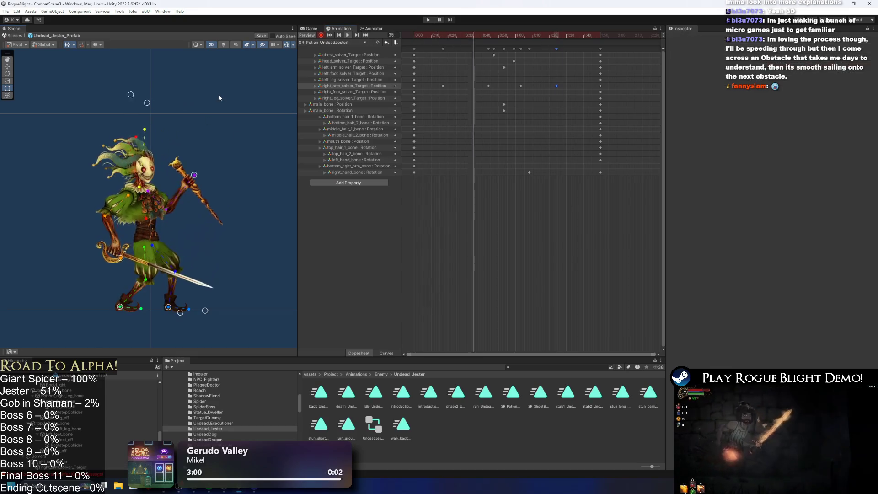
pyautogui.hotkey('ctrl', 'z')
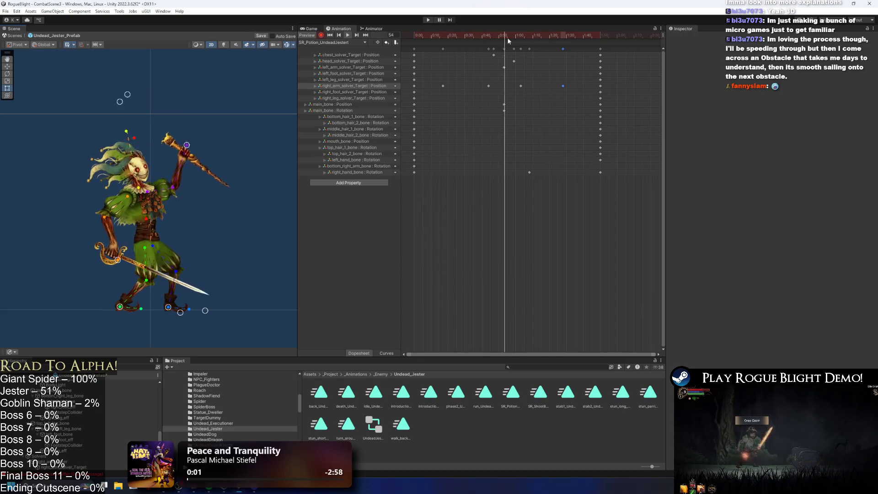
pyautogui.moveTo(446, 83)
pyautogui.mouseDown()
pyautogui.moveTo(453, 87)
pyautogui.moveTo(433, 89)
pyautogui.mouseUp()
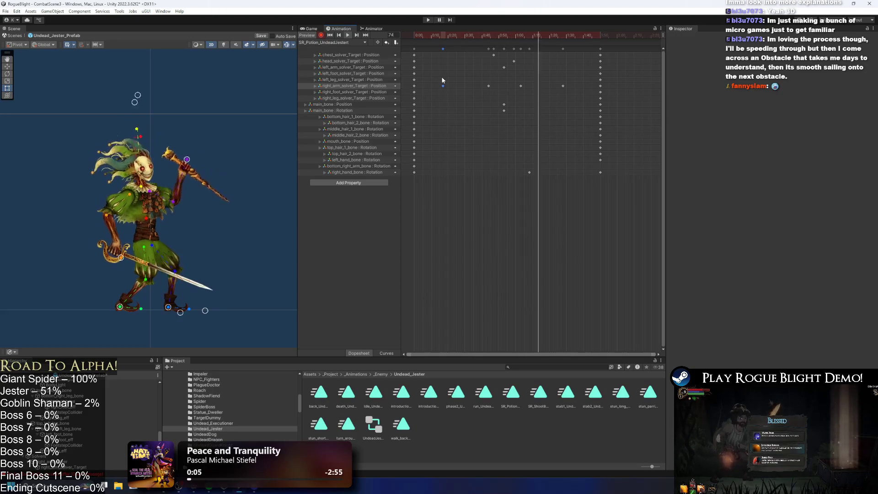
pyautogui.click(473, 103)
# Step: Retime the head and chest target keys, moving chest to 1:15, undoing unwanted changes
pyautogui.moveTo(453, 36); pyautogui.dragTo(482, 36)
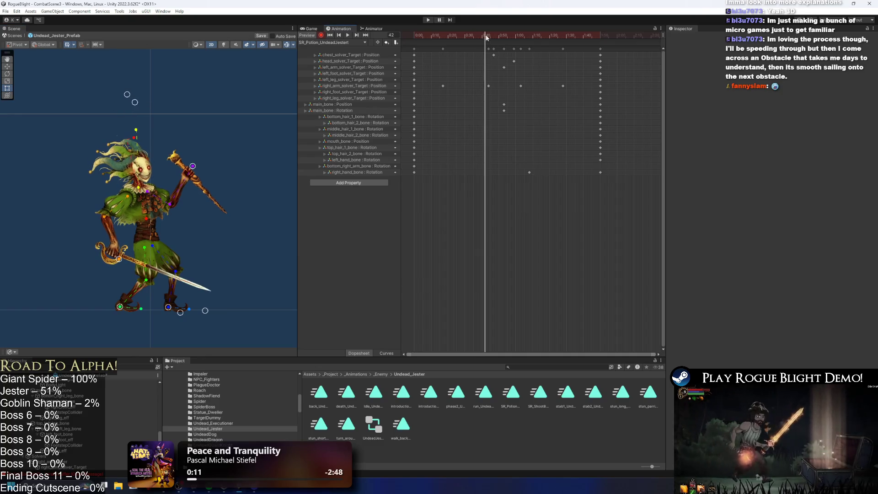
pyautogui.click(515, 61)
pyautogui.moveTo(484, 61)
pyautogui.mouseDown()
pyautogui.moveTo(507, 35)
pyautogui.moveTo(530, 34)
pyautogui.mouseUp()
pyautogui.click(181, 95)
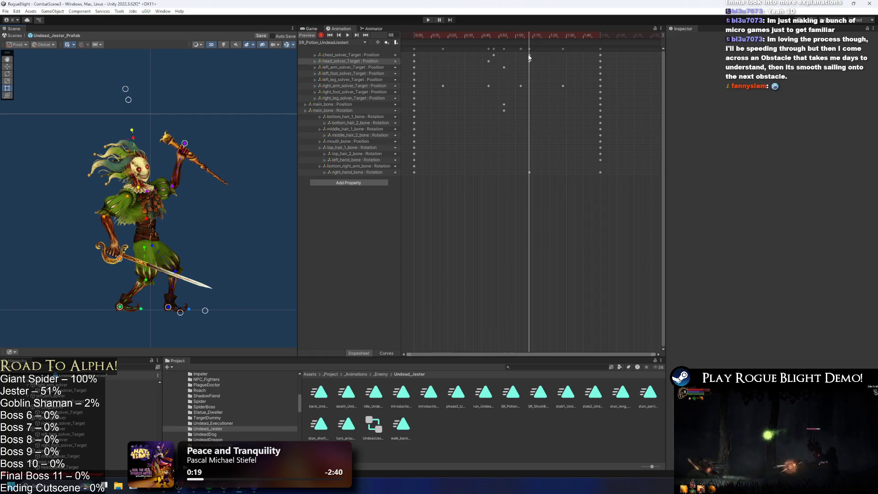
pyautogui.moveTo(529, 55); pyautogui.dragTo(543, 55)
pyautogui.moveTo(489, 62); pyautogui.dragTo(440, 36)
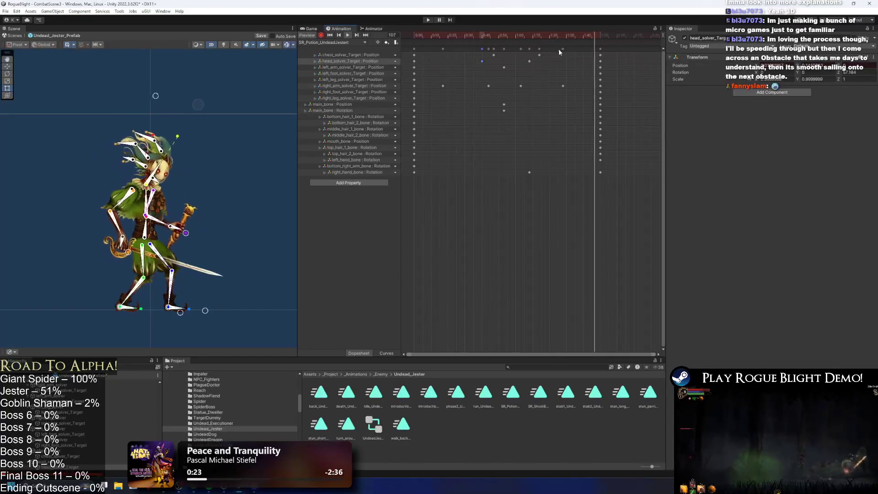
pyautogui.hotkey('ctrl', 'z')
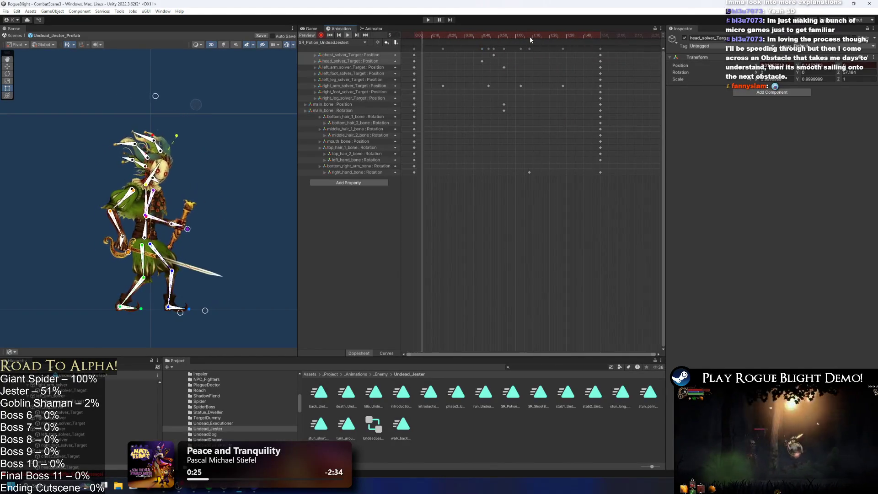
pyautogui.moveTo(512, 53)
pyautogui.mouseDown()
pyautogui.moveTo(479, 64)
pyautogui.moveTo(506, 63)
pyautogui.moveTo(499, 65)
pyautogui.mouseUp()
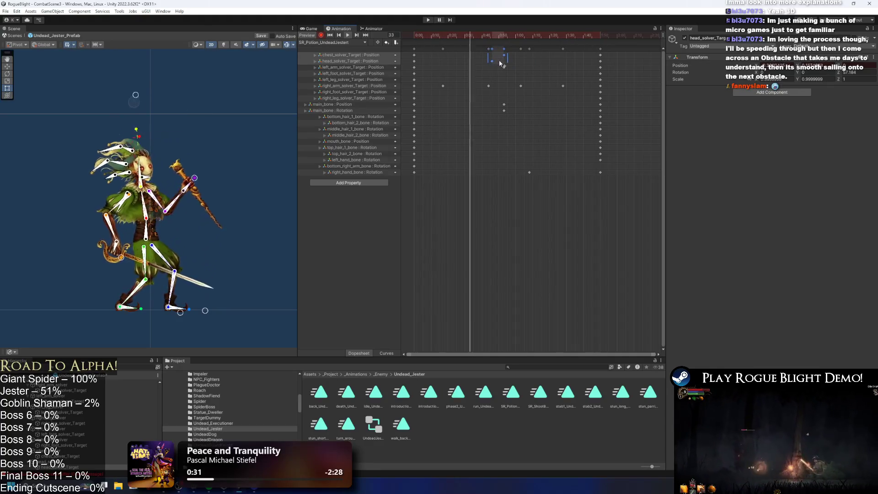
pyautogui.click(241, 70)
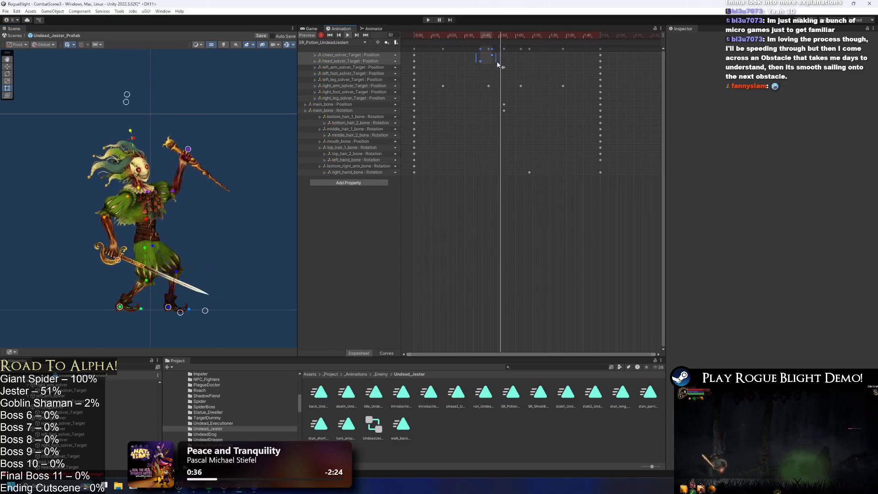
# Step: Paste copies of the head and chest keys at frame 68, snapping the chest key to the playhead
pyautogui.hotkey('ctrl', 'z')
pyautogui.moveTo(477, 64); pyautogui.dragTo(495, 52)
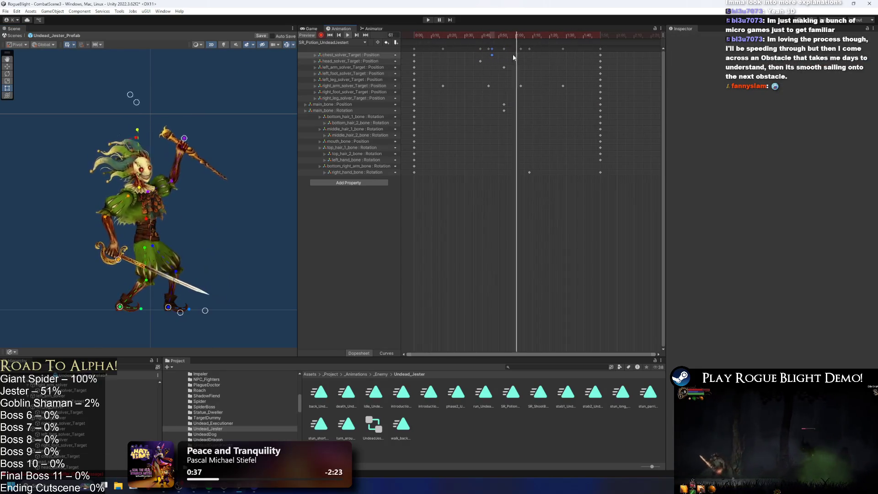
pyautogui.click(529, 36)
pyautogui.hotkey('ctrl', 'v')
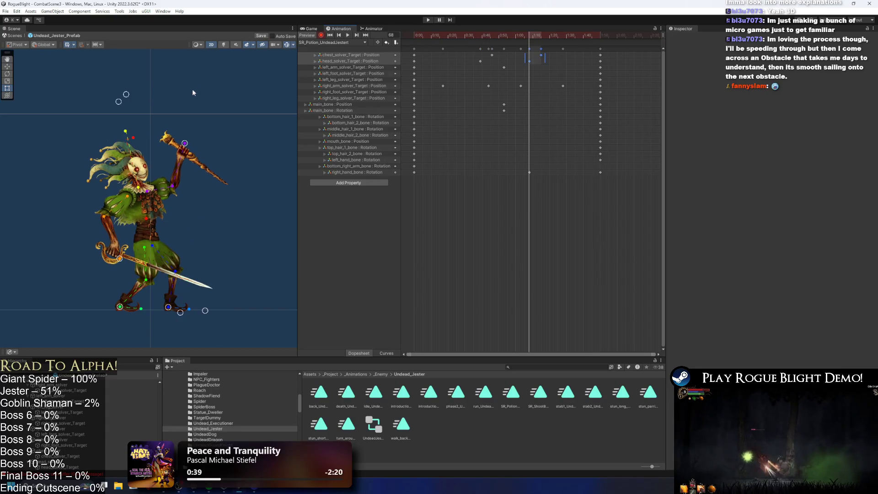
pyautogui.click(561, 70)
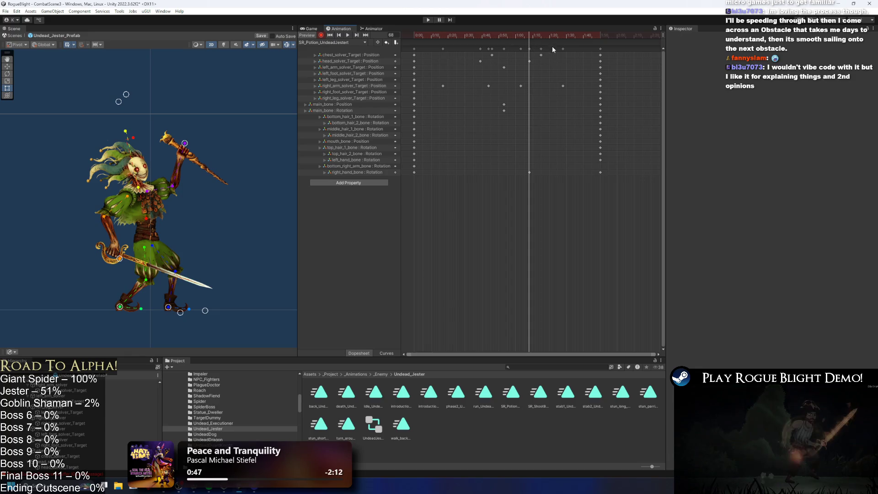
pyautogui.moveTo(542, 54); pyautogui.dragTo(531, 62)
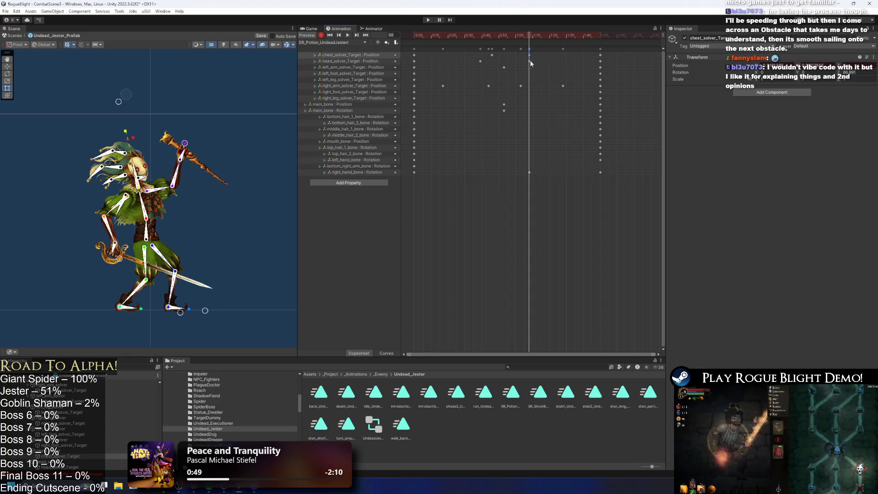
pyautogui.click(460, 68)
# Step: Lean the upper body left, move the head key to about 1:00, and rewind the preview
pyautogui.click(150, 109)
pyautogui.moveTo(118, 94); pyautogui.dragTo(117, 97)
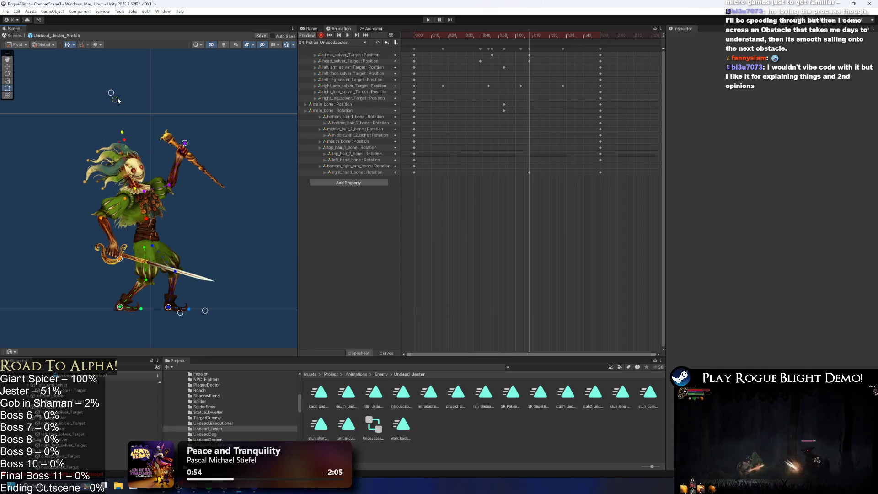
pyautogui.click(528, 61)
pyautogui.moveTo(529, 61)
pyautogui.mouseDown()
pyautogui.moveTo(521, 61)
pyautogui.moveTo(536, 56)
pyautogui.mouseUp()
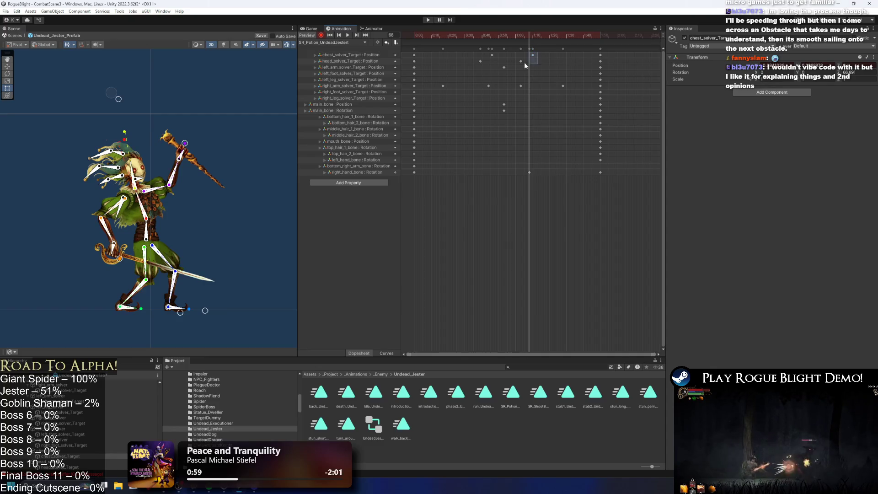
pyautogui.moveTo(516, 63); pyautogui.dragTo(527, 64)
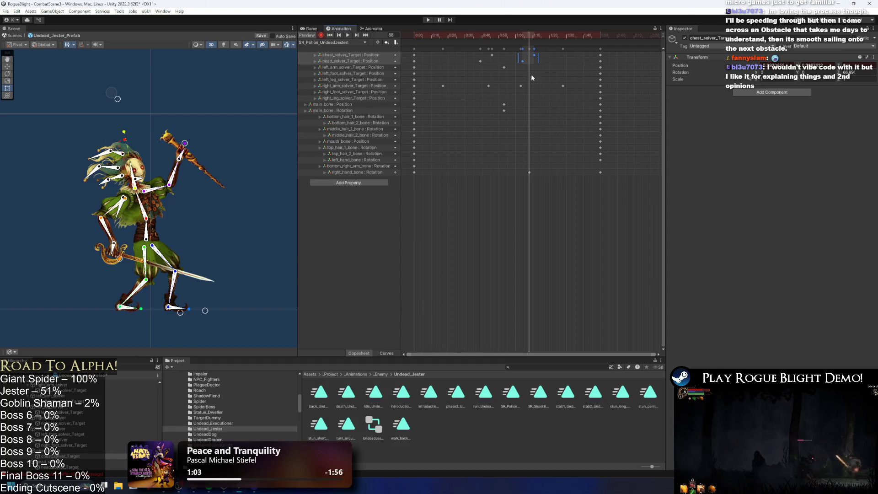
pyautogui.moveTo(449, 37); pyautogui.dragTo(416, 36)
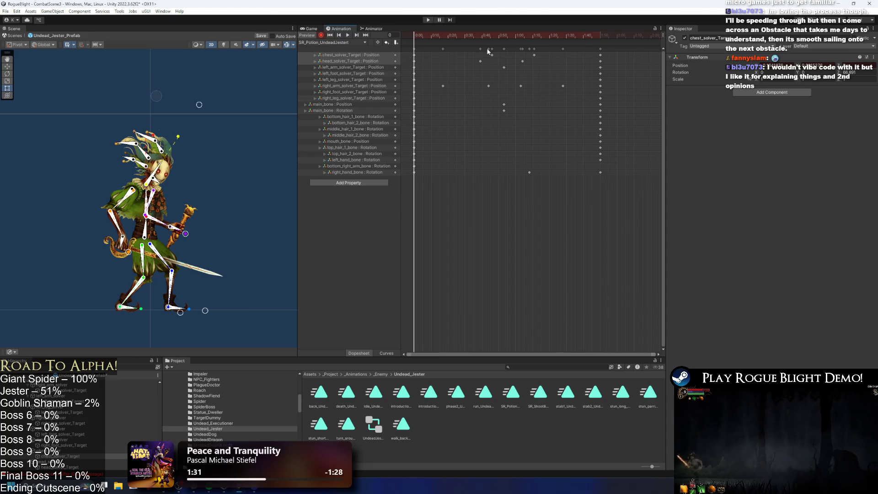
pyautogui.moveTo(436, 34); pyautogui.dragTo(526, 46)
# Step: At frame 71, pull the jester's head slightly to the left
pyautogui.moveTo(532, 45); pyautogui.dragTo(524, 44)
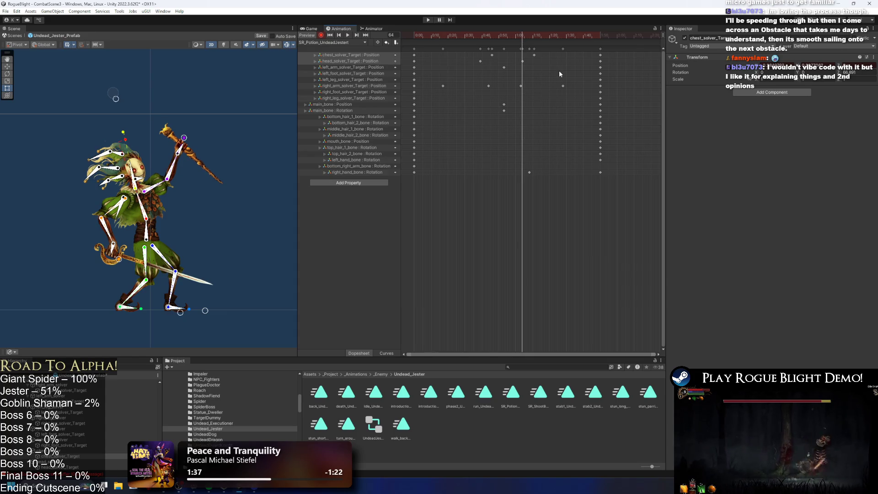
pyautogui.click(165, 99)
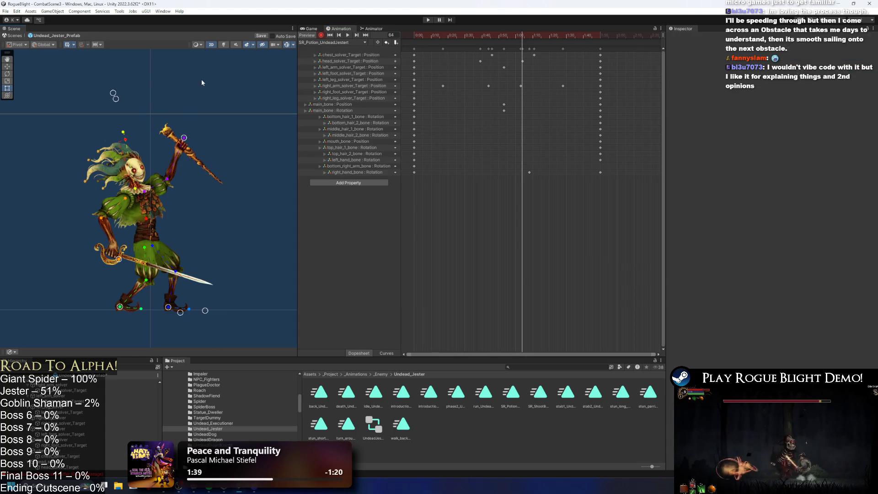
pyautogui.moveTo(116, 99); pyautogui.dragTo(107, 75)
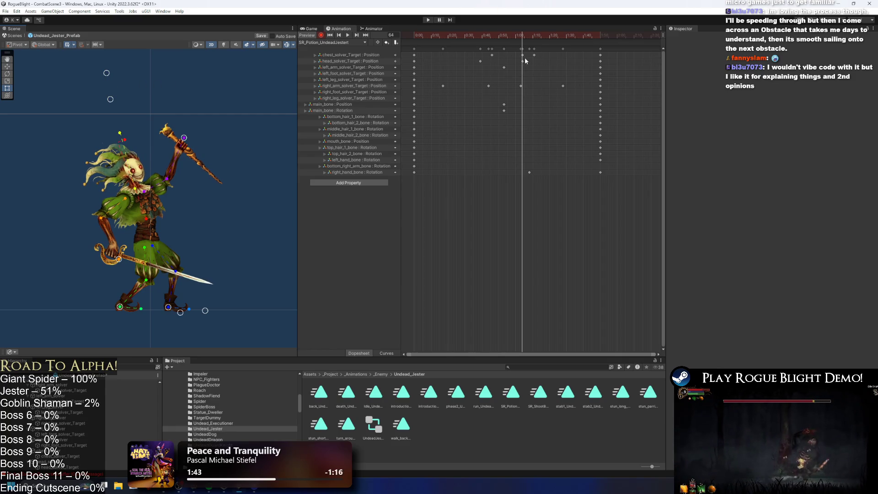
# Step: Move the chest solver key to 1:10 and shift the early chest and head keys later
pyautogui.moveTo(523, 56); pyautogui.dragTo(535, 56)
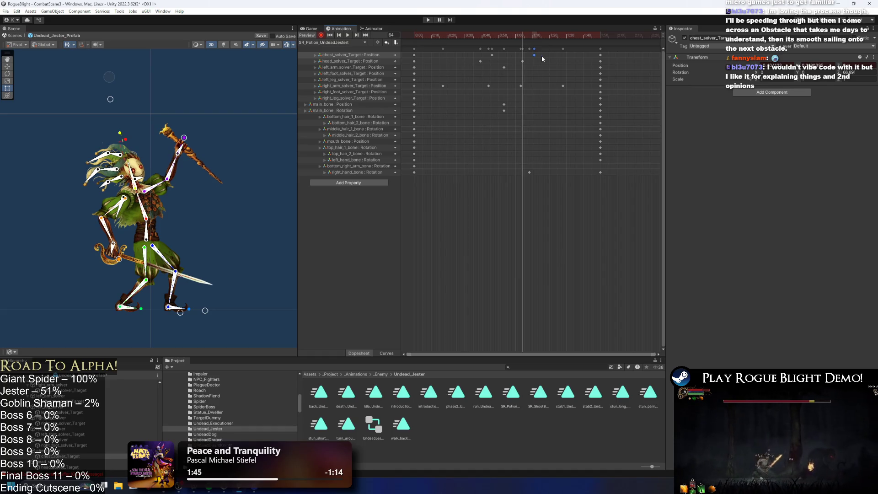
pyautogui.click(498, 36)
pyautogui.press('space')
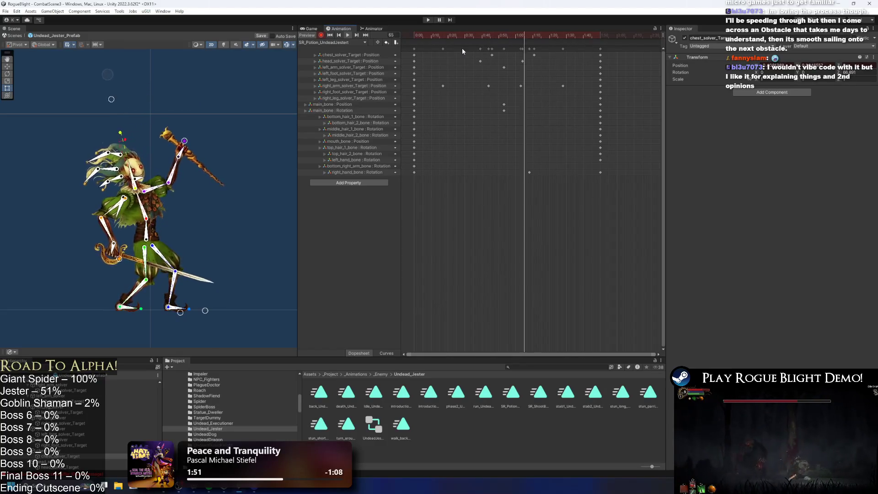
pyautogui.moveTo(463, 57); pyautogui.dragTo(504, 60)
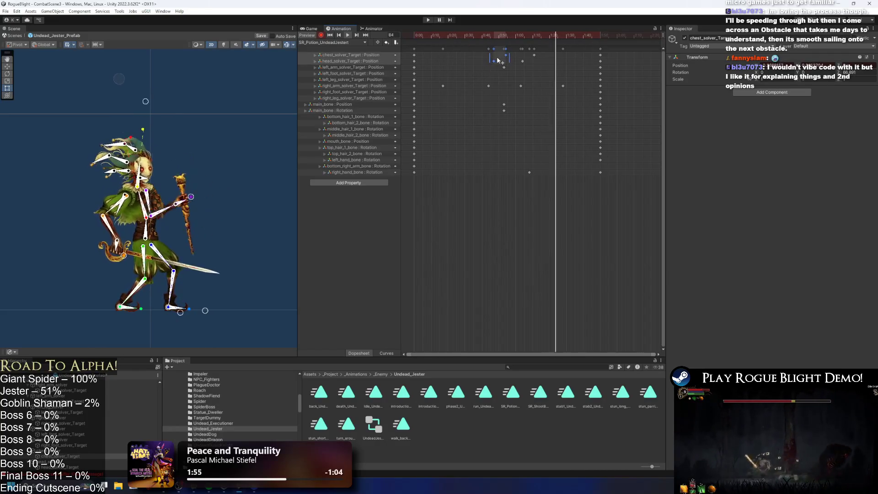
pyautogui.click(538, 70)
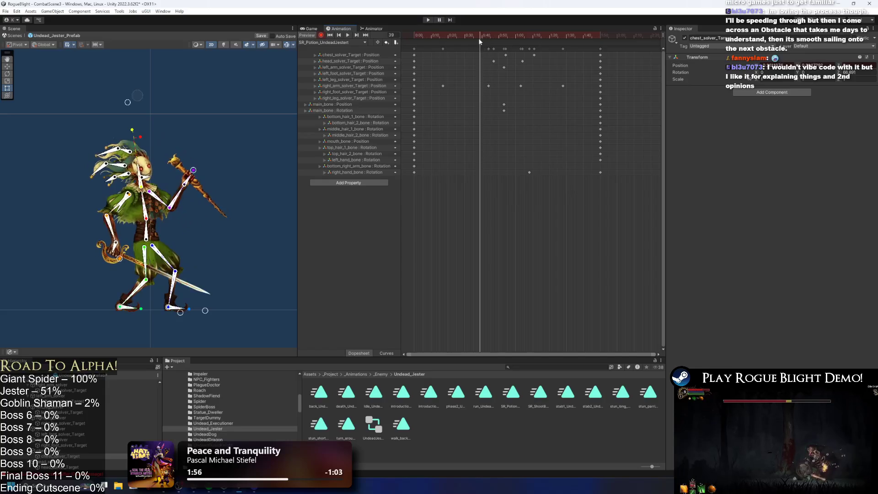
# Step: Zoom onto the jester's head and select its mask sprite in the Scene view
pyautogui.scroll(15, 158, 180)
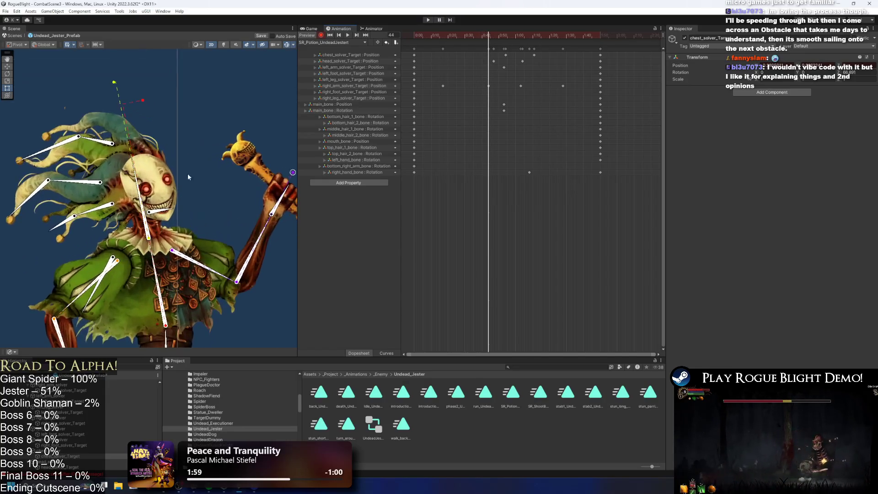
pyautogui.click(158, 180)
pyautogui.click(133, 143)
pyautogui.click(134, 142)
pyautogui.click(134, 142)
pyautogui.click(136, 133)
pyautogui.click(136, 134)
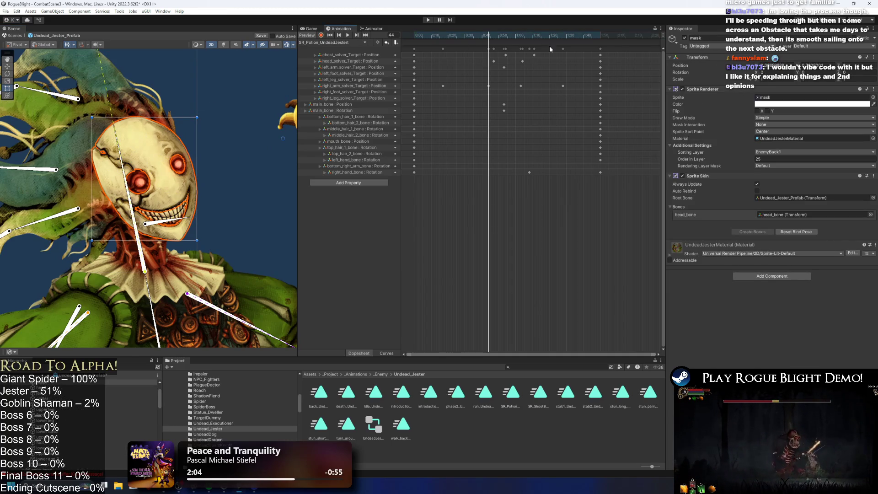
# Step: Deactivate the mask sprite, move the preview to frame 52, and select mouth_bone
pyautogui.click(685, 38)
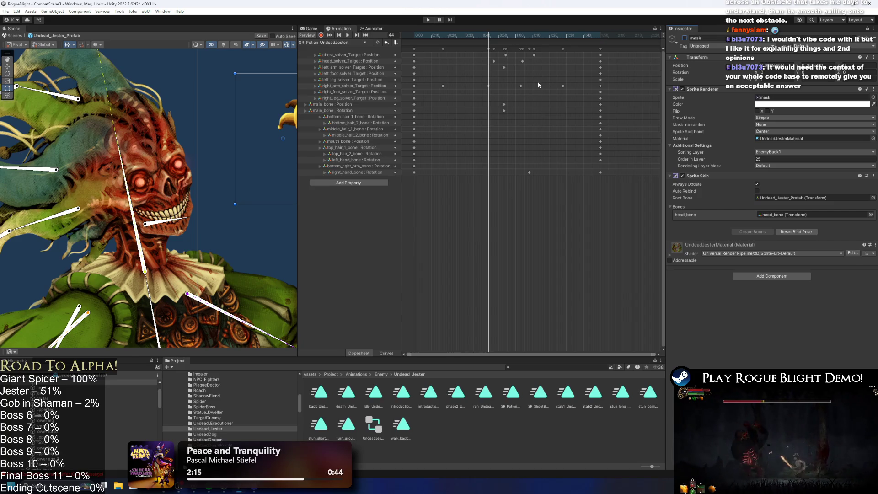
pyautogui.moveTo(486, 35); pyautogui.dragTo(505, 34)
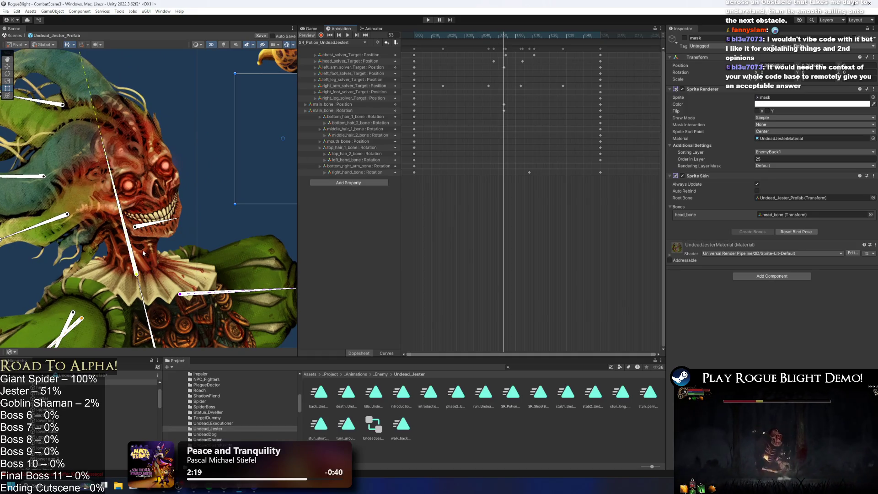
pyautogui.click(138, 232)
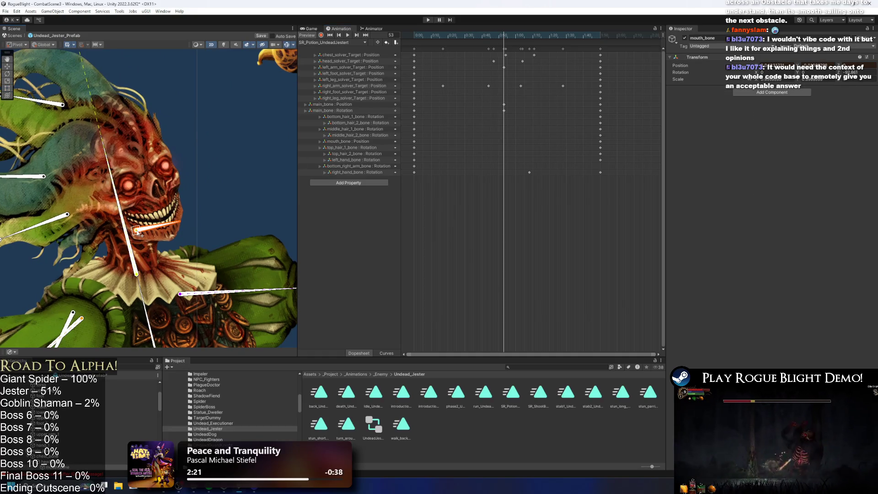
# Step: At frame 44, with recording on, key a slight mouth_bone position shift
pyautogui.moveTo(138, 233); pyautogui.dragTo(139, 234)
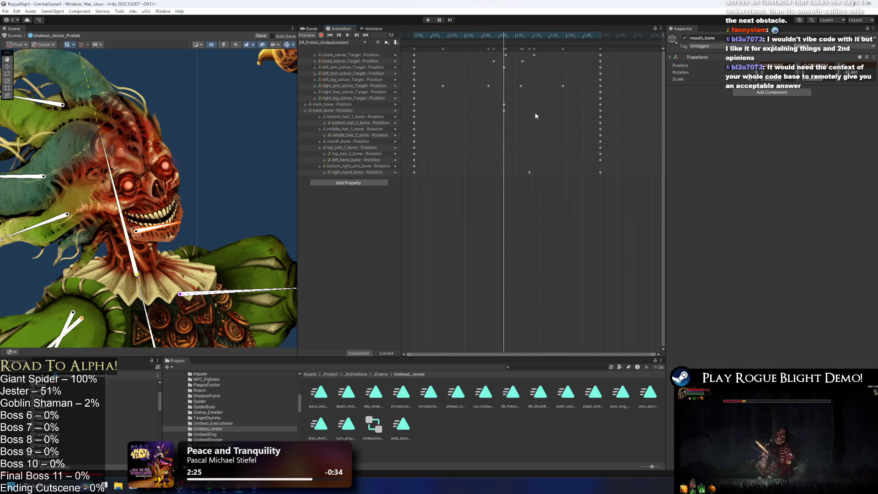
pyautogui.moveTo(513, 32)
pyautogui.mouseDown()
pyautogui.moveTo(446, 35)
pyautogui.moveTo(509, 32)
pyautogui.moveTo(495, 34)
pyautogui.mouseUp()
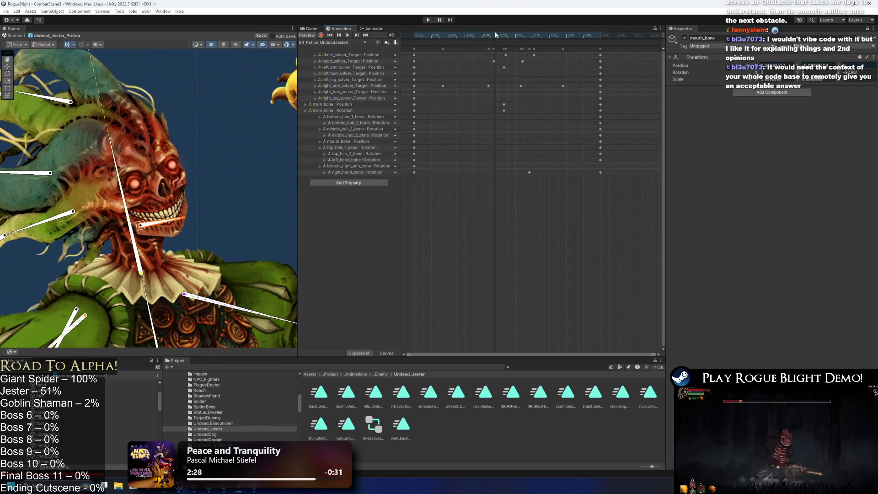
pyautogui.click(321, 36)
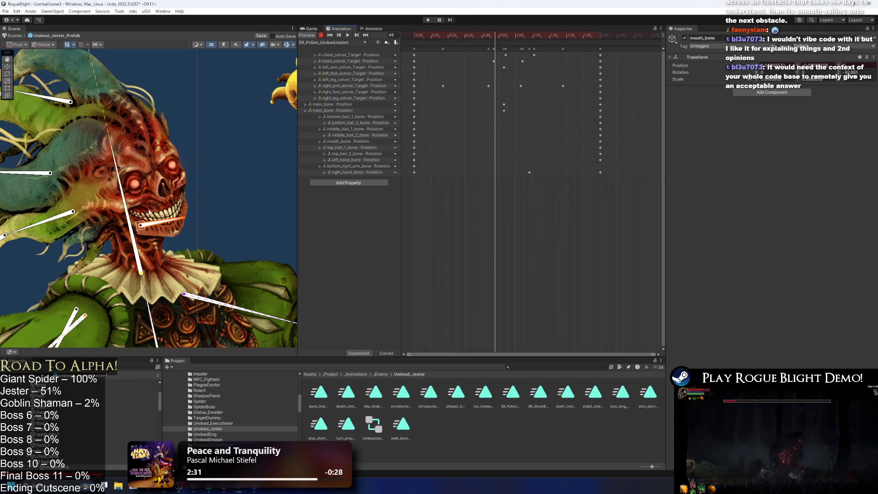
pyautogui.moveTo(143, 228); pyautogui.dragTo(145, 234)
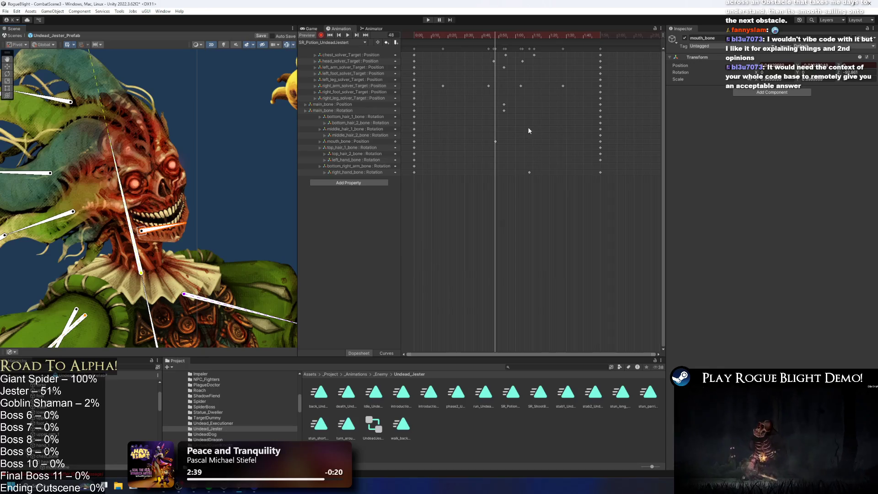
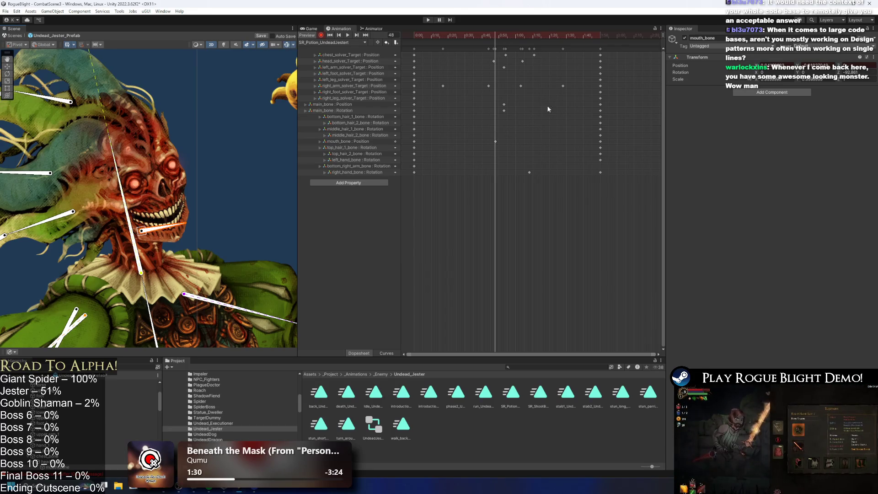
# Step: Move the mouth_bone key from about 0:45 to 0:30 and record a mouth pose key at frame 72
pyautogui.moveTo(529, 139); pyautogui.dragTo(468, 146)
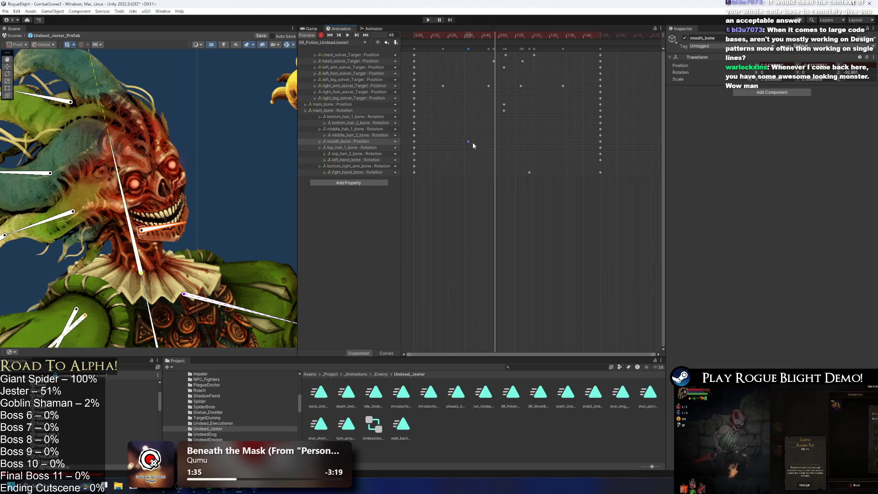
pyautogui.moveTo(433, 35); pyautogui.dragTo(536, 40)
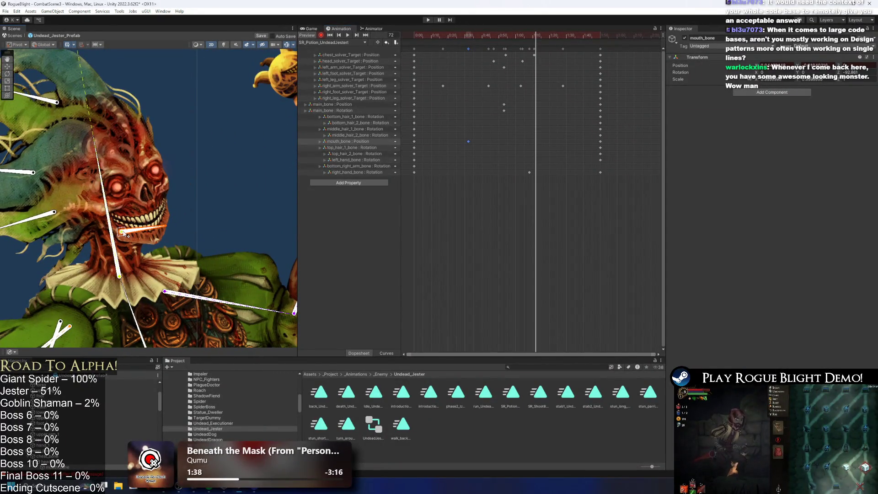
pyautogui.moveTo(128, 234); pyautogui.dragTo(126, 234)
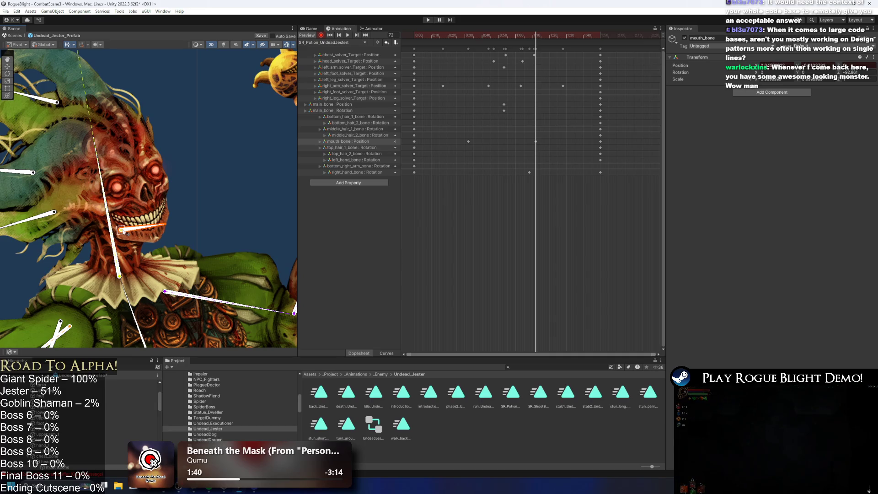
pyautogui.click(477, 36)
pyautogui.press('space')
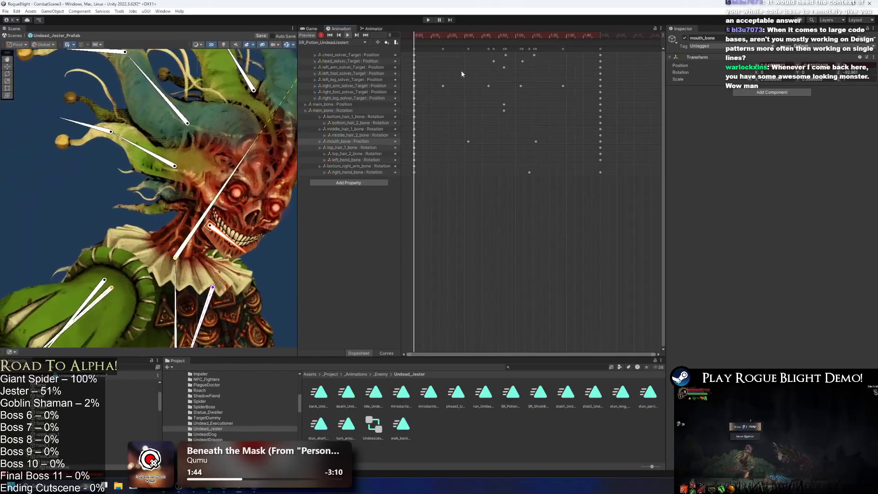
# Step: At frame 61, undo the head solver key, pull the head target left to tilt the head, and preview
pyautogui.click(259, 98)
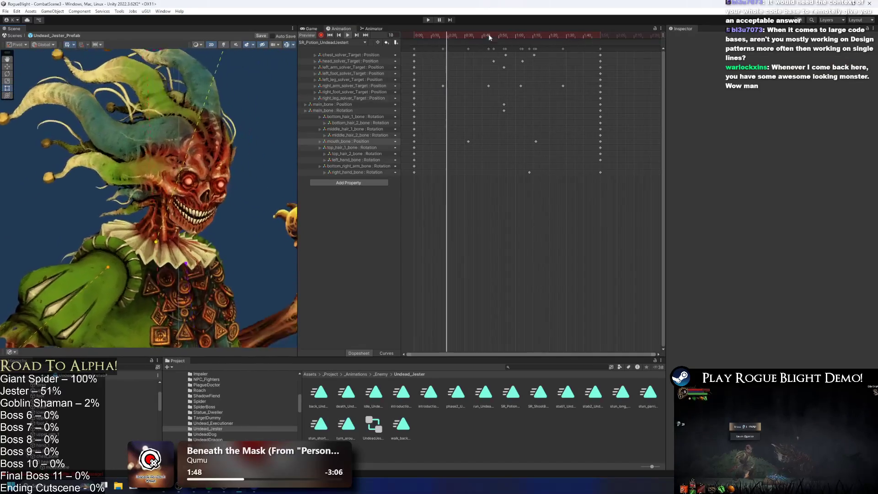
pyautogui.scroll(-3, 201, 150)
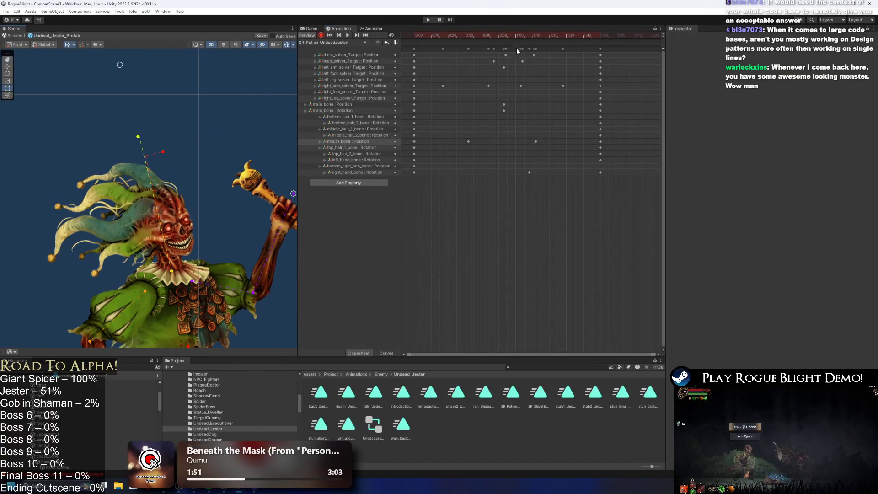
pyautogui.moveTo(508, 35); pyautogui.dragTo(518, 35)
pyautogui.scroll(-2, 237, 148)
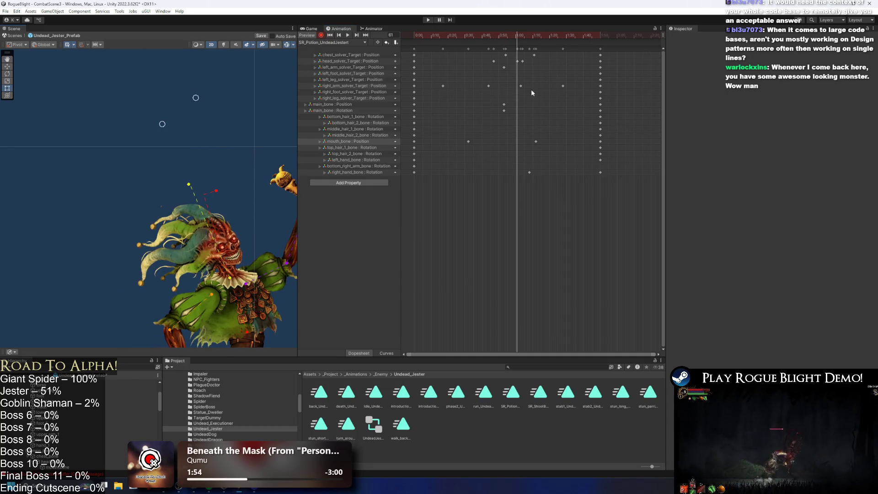
pyautogui.hotkey('ctrl', 'z')
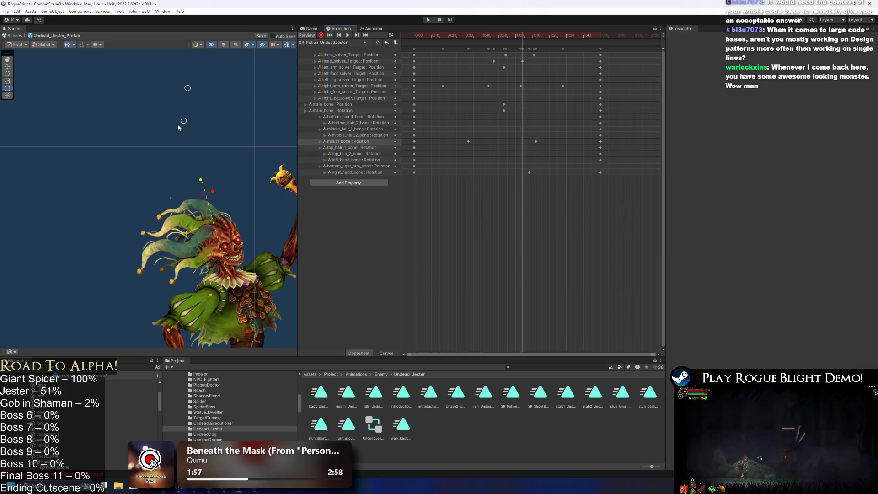
pyautogui.moveTo(184, 120); pyautogui.dragTo(167, 122)
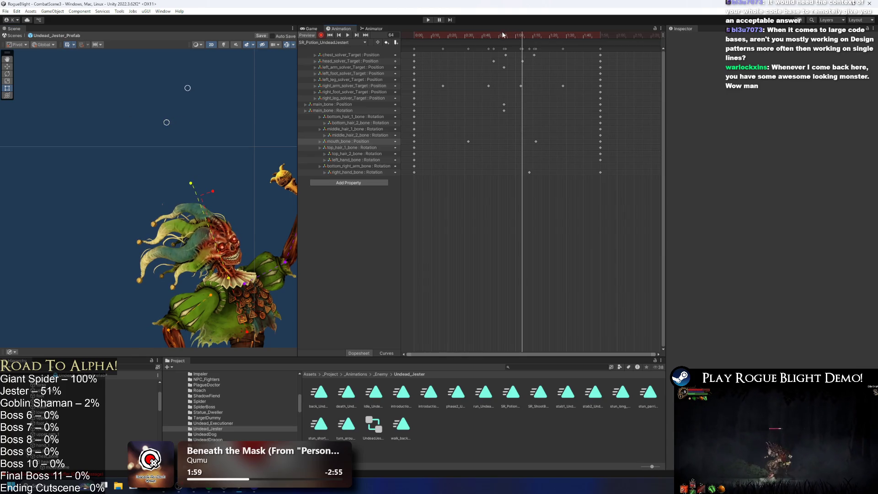
pyautogui.click(446, 32)
pyautogui.press('space')
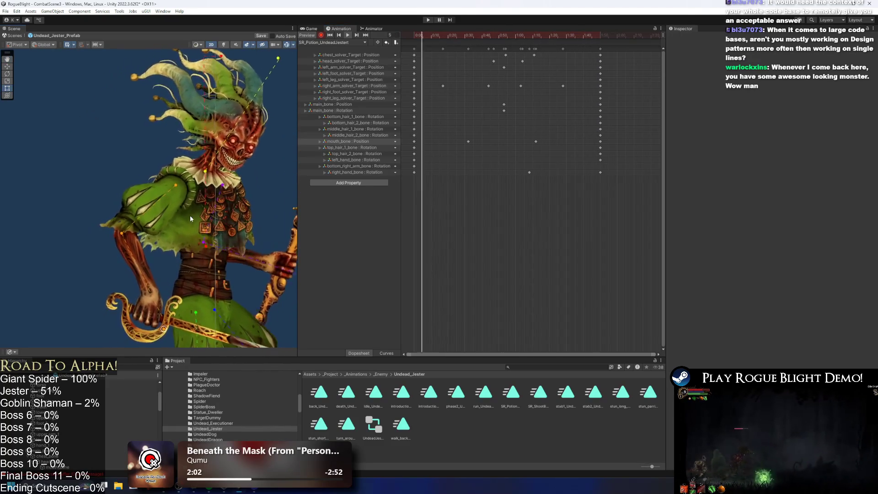
# Step: Drag the Scene/Animation divider right and scrub the potion clip to frame 110 for review
pyautogui.click(218, 240)
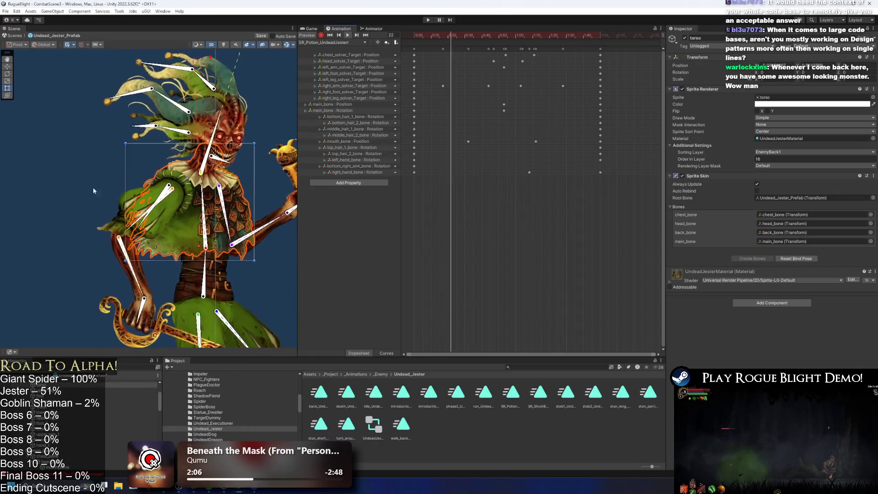
pyautogui.click(79, 192)
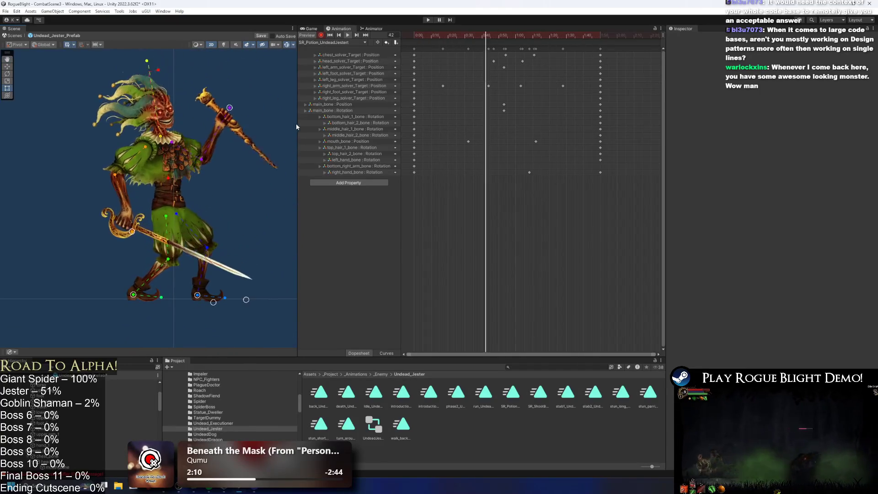
pyautogui.moveTo(297, 122); pyautogui.dragTo(325, 137)
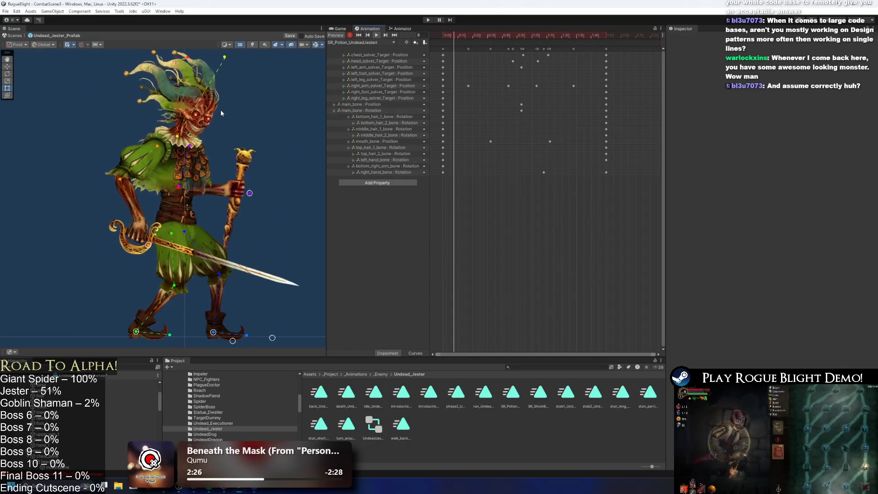
pyautogui.moveTo(467, 36)
pyautogui.mouseDown()
pyautogui.moveTo(608, 36)
pyautogui.moveTo(476, 32)
pyautogui.moveTo(540, 32)
pyautogui.moveTo(513, 40)
pyautogui.moveTo(522, 38)
pyautogui.mouseUp()
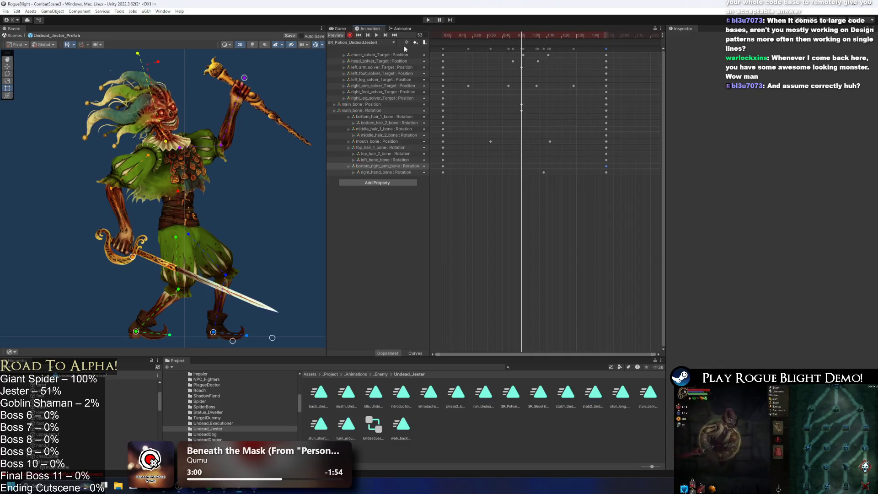
pyautogui.scroll(-3, 190, 120)
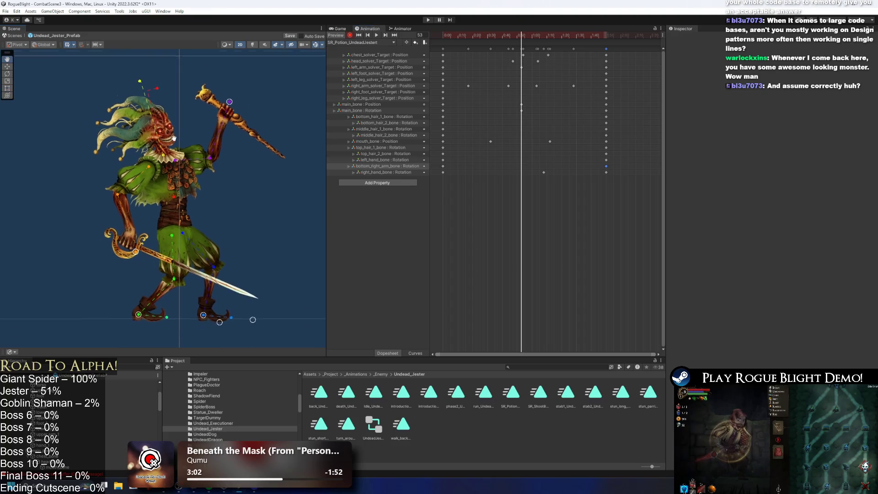
# Step: At frame 31, pull the head target up-left and delete the chest and head solver keys there
pyautogui.scroll(-2, 192, 117)
pyautogui.moveTo(544, 36); pyautogui.dragTo(485, 33)
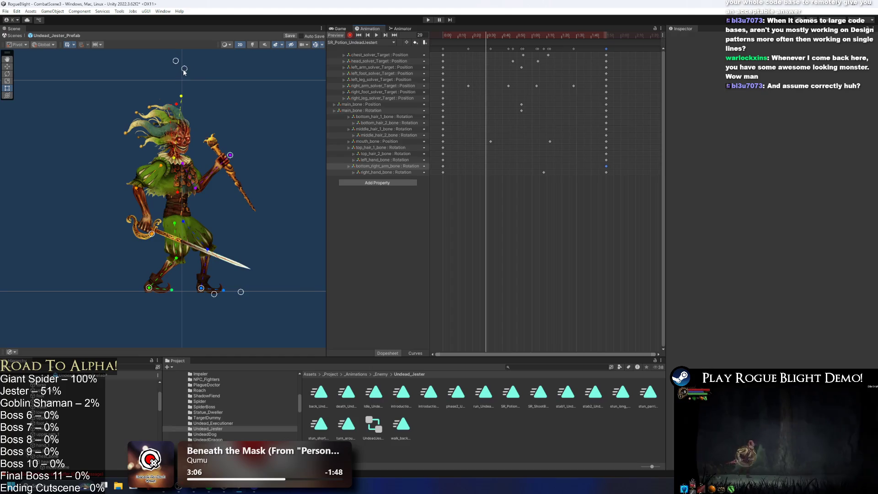
pyautogui.click(489, 35)
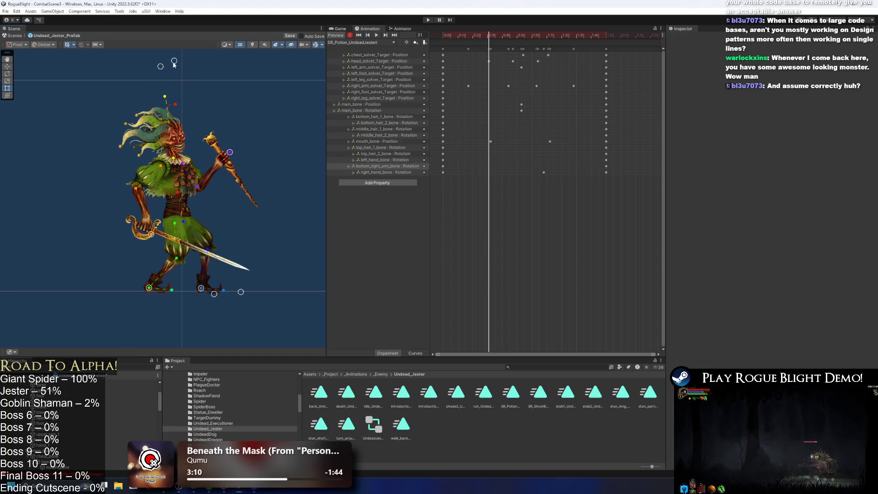
pyautogui.moveTo(173, 65); pyautogui.dragTo(157, 55)
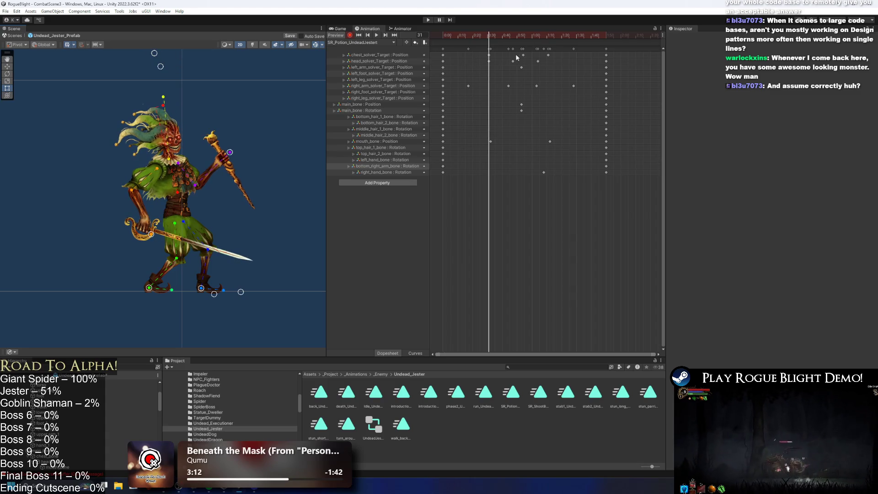
pyautogui.press('Delete')
pyautogui.moveTo(492, 64)
pyautogui.mouseDown()
pyautogui.moveTo(463, 35)
pyautogui.moveTo(592, 32)
pyautogui.mouseUp()
pyautogui.press('space')
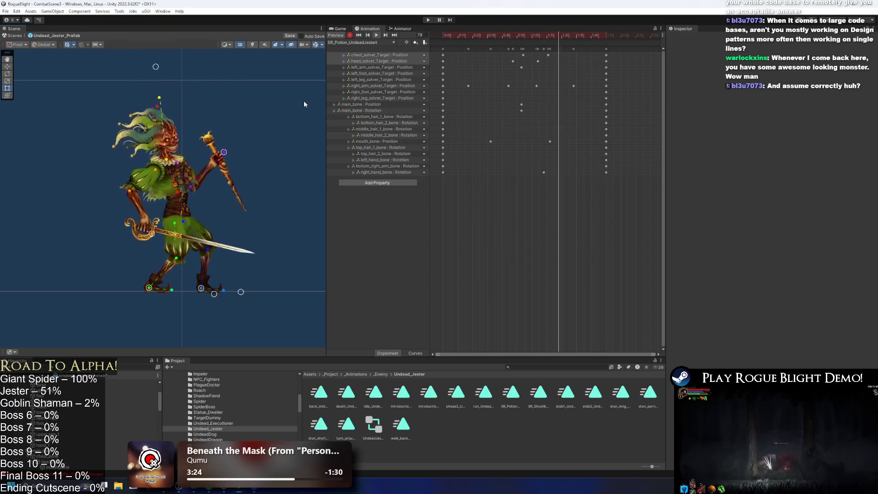
# Step: Shift the left_arm_solver key earlier to 0:45 and preview the animation from frame 70
pyautogui.moveTo(461, 35); pyautogui.dragTo(527, 41)
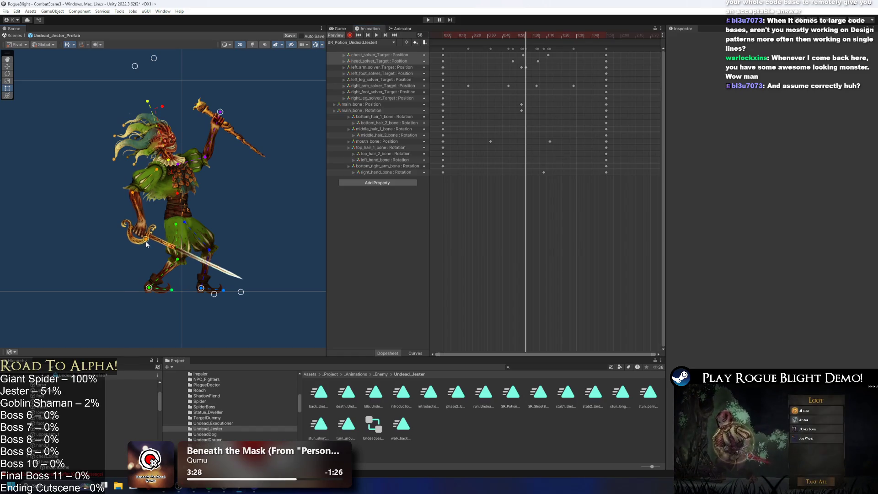
pyautogui.click(523, 42)
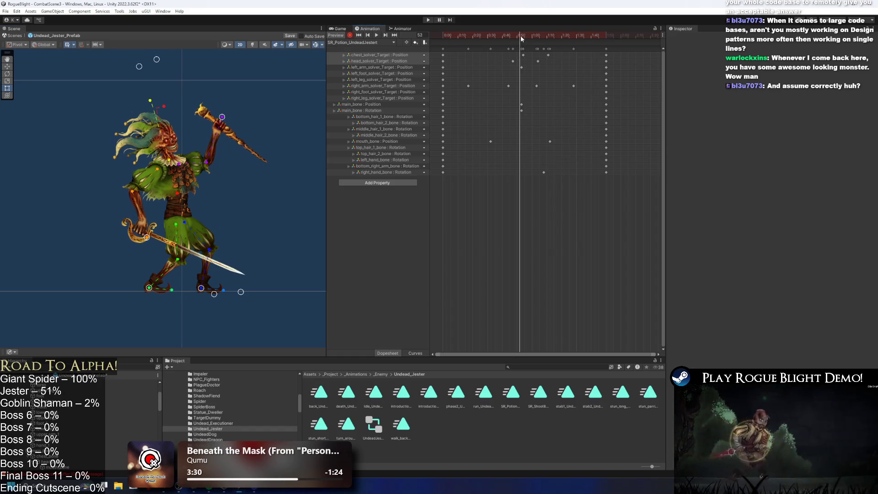
pyautogui.click(523, 42)
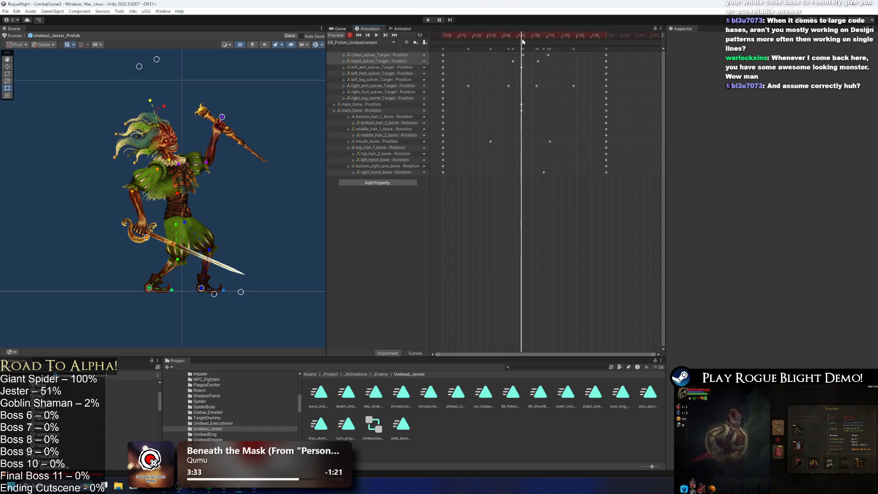
pyautogui.moveTo(521, 72); pyautogui.dragTo(508, 68)
pyautogui.click(554, 35)
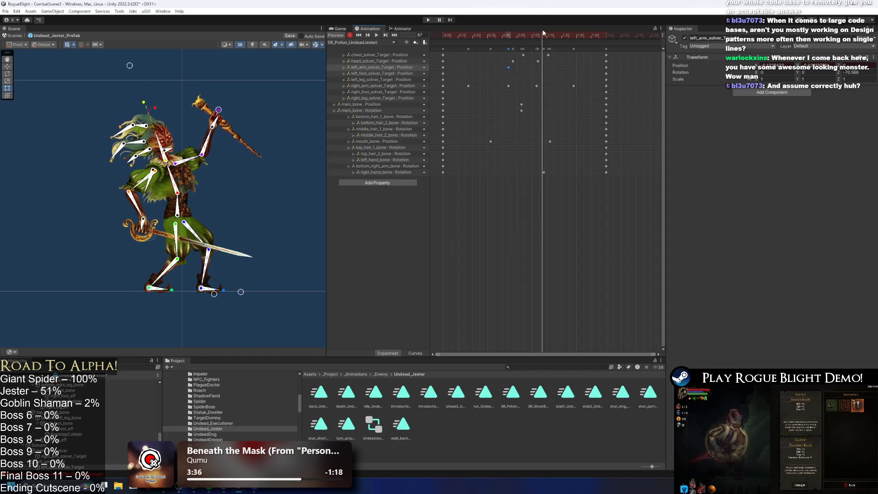
pyautogui.click(222, 228)
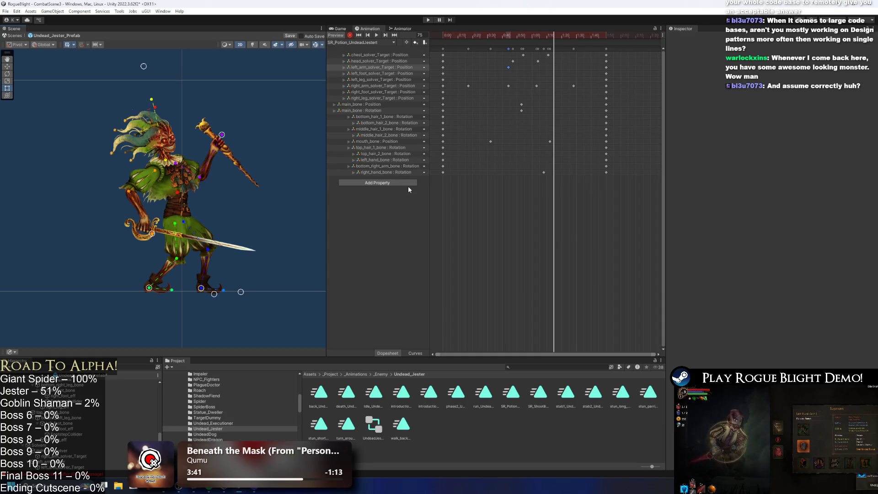
pyautogui.click(545, 36)
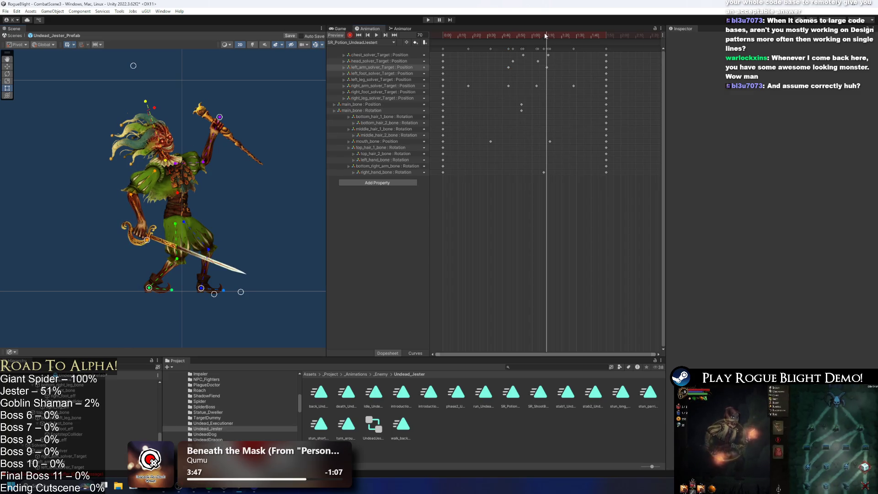
pyautogui.press('space')
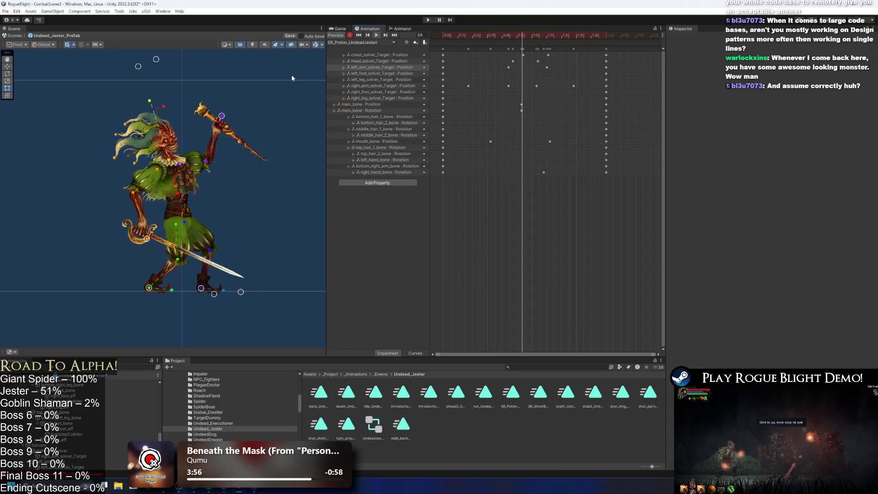
pyautogui.scroll(2, 259, 167)
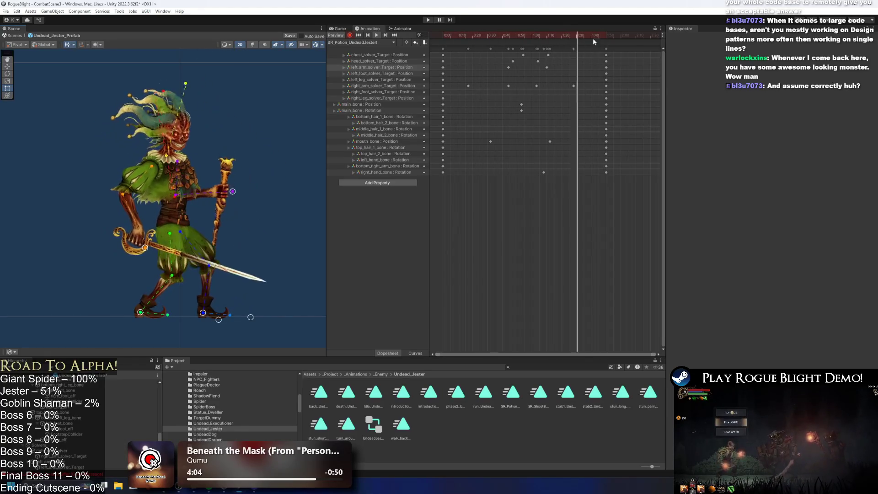
# Step: Undo the stray right hand rotation and delete the right_hand_bone keyframe
pyautogui.moveTo(235, 114); pyautogui.dragTo(222, 106)
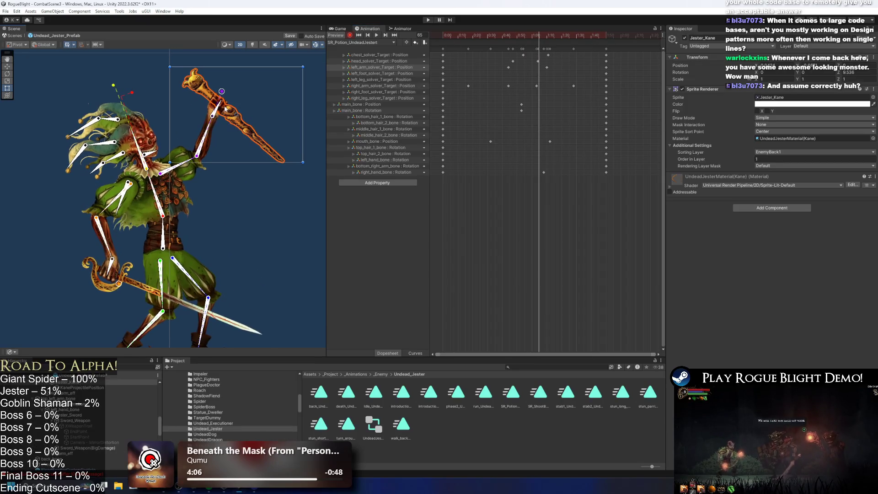
pyautogui.hotkey('ctrl', 'z')
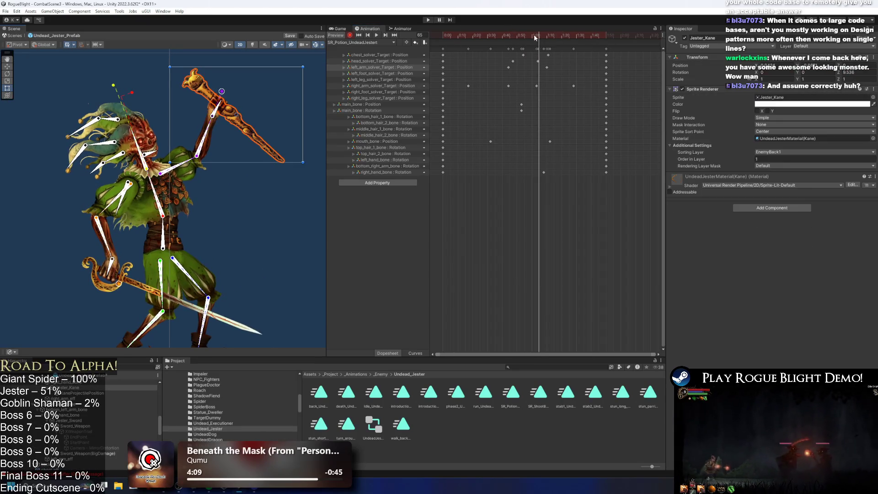
pyautogui.click(546, 36)
pyautogui.moveTo(545, 36)
pyautogui.mouseDown()
pyautogui.moveTo(481, 38)
pyautogui.moveTo(489, 36)
pyautogui.mouseUp()
pyautogui.click(220, 110)
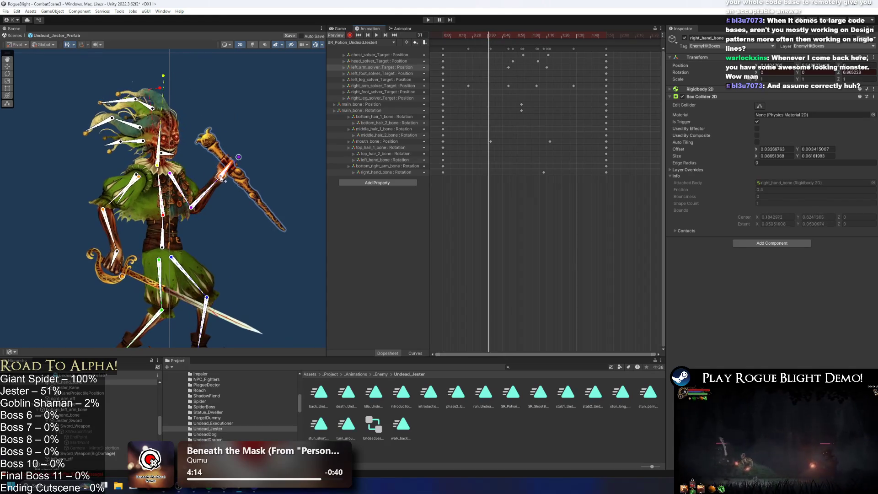
pyautogui.press('space')
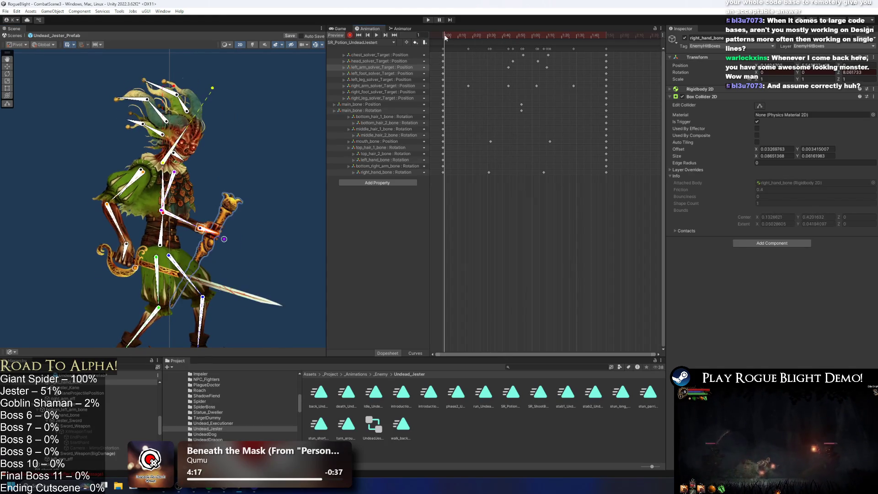
pyautogui.click(489, 172)
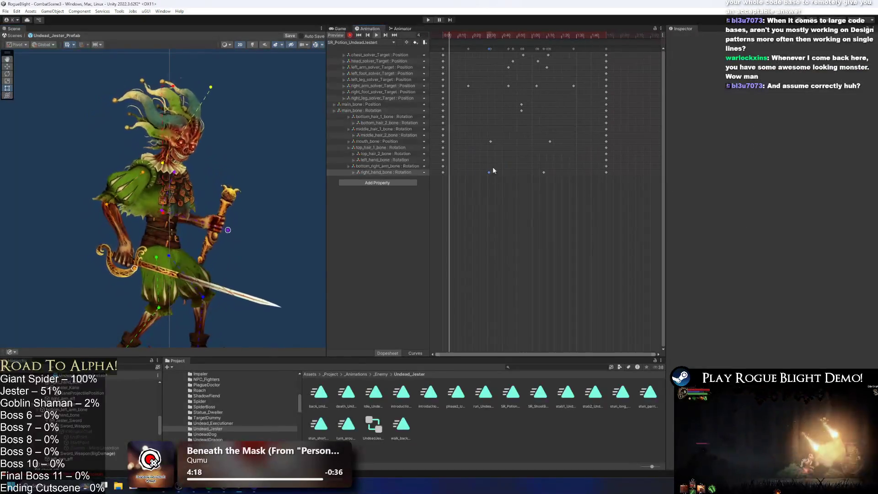
pyautogui.press('Delete')
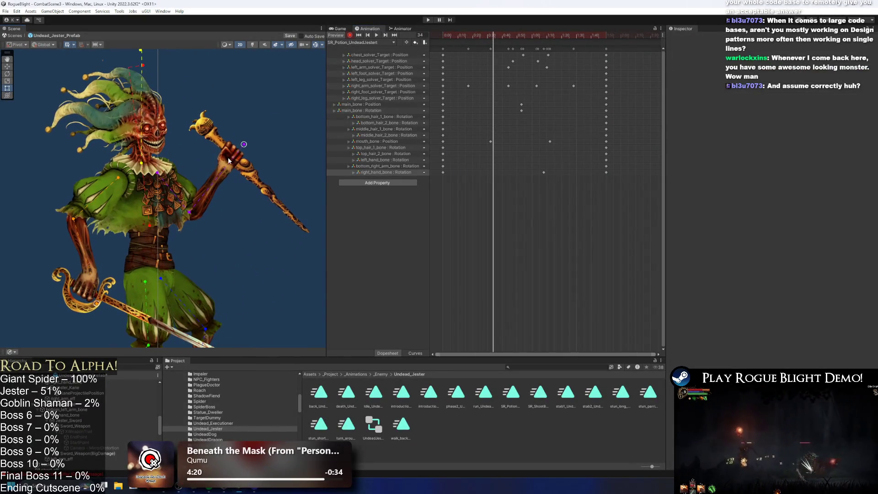
# Step: Rotate the staff hand bone to key it at frame 34, then preview through frame 78
pyautogui.click(238, 159)
pyautogui.moveTo(239, 159); pyautogui.dragTo(243, 161)
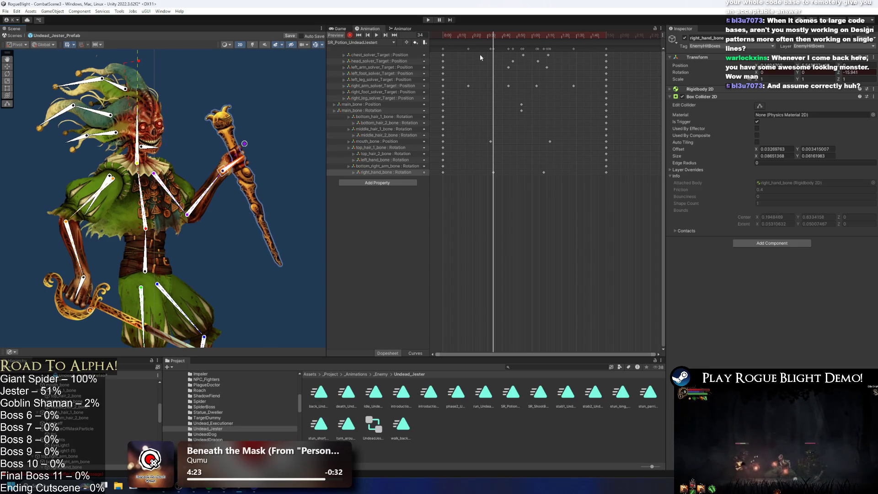
pyautogui.moveTo(486, 35); pyautogui.dragTo(489, 37)
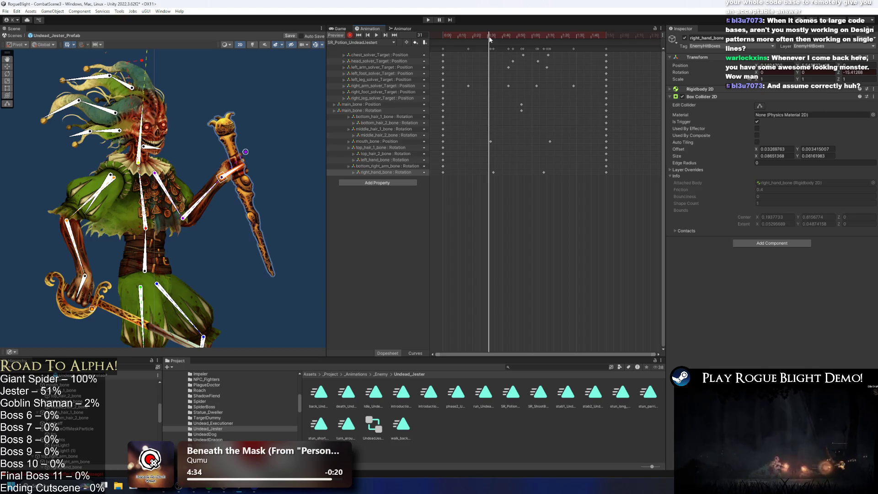
pyautogui.moveTo(464, 36); pyautogui.dragTo(558, 32)
pyautogui.press('space')
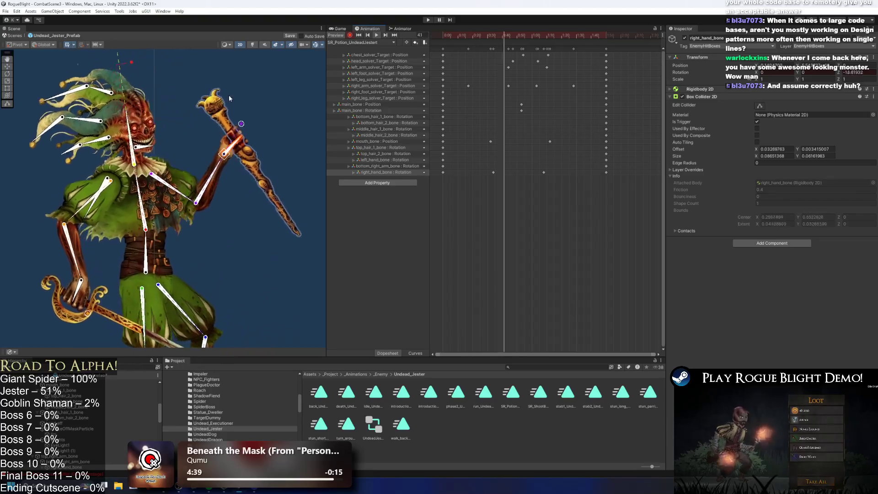
pyautogui.click(301, 73)
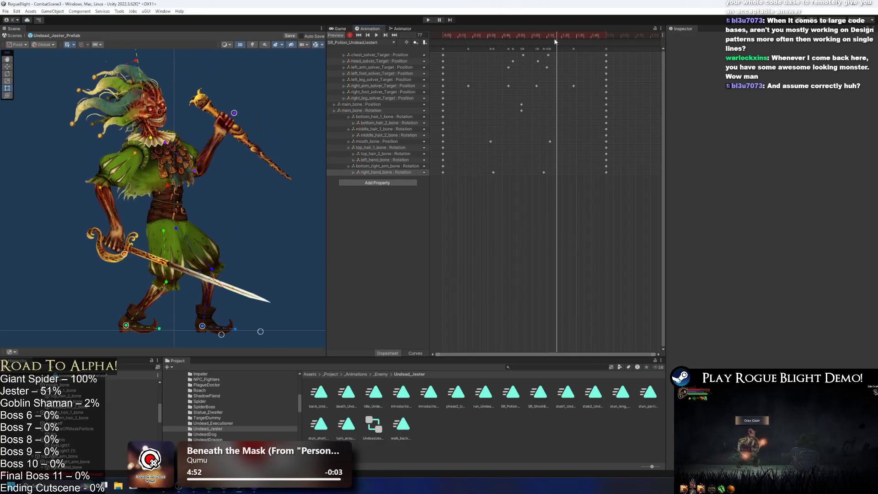
# Step: Select the jester's mouth_bone to key its position at frame 78, then play the clip
pyautogui.scroll(4, 185, 112)
pyautogui.scroll(3, 141, 130)
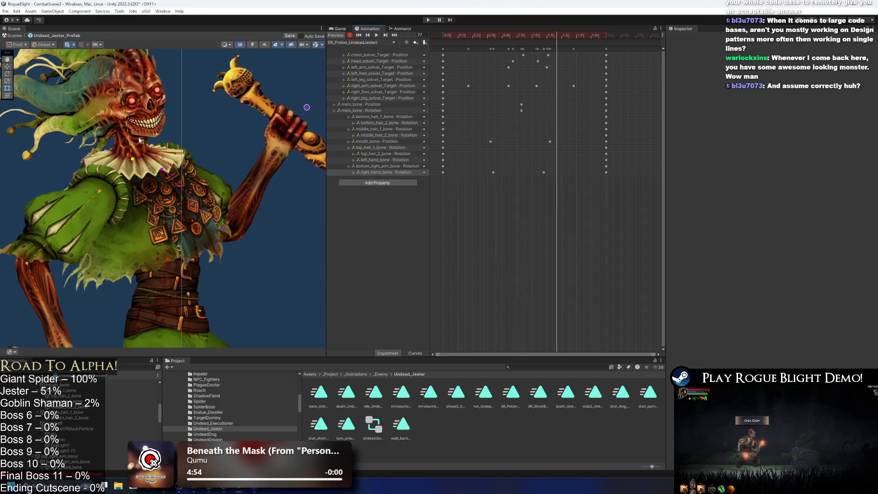
pyautogui.click(137, 133)
pyautogui.click(136, 132)
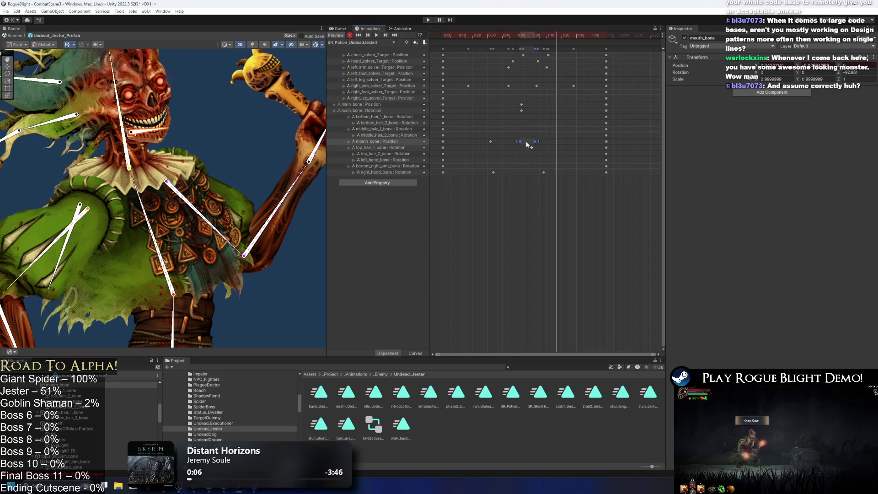
pyautogui.moveTo(550, 34); pyautogui.dragTo(559, 37)
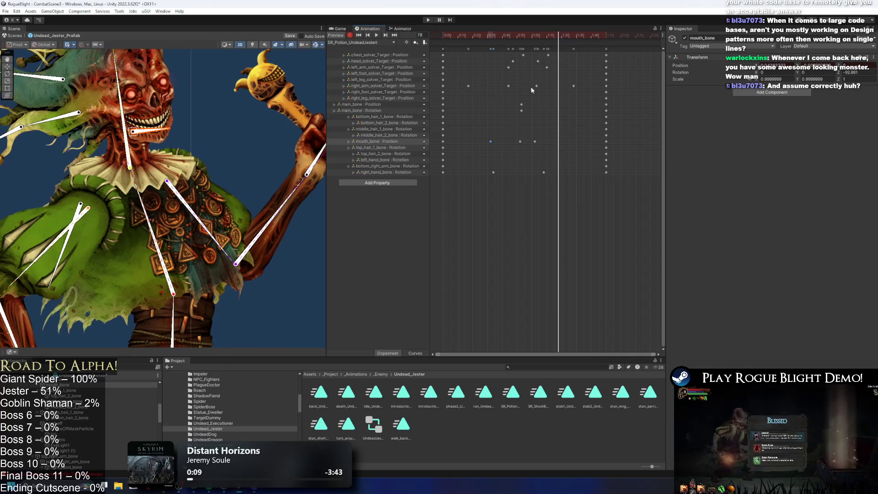
pyautogui.press('space')
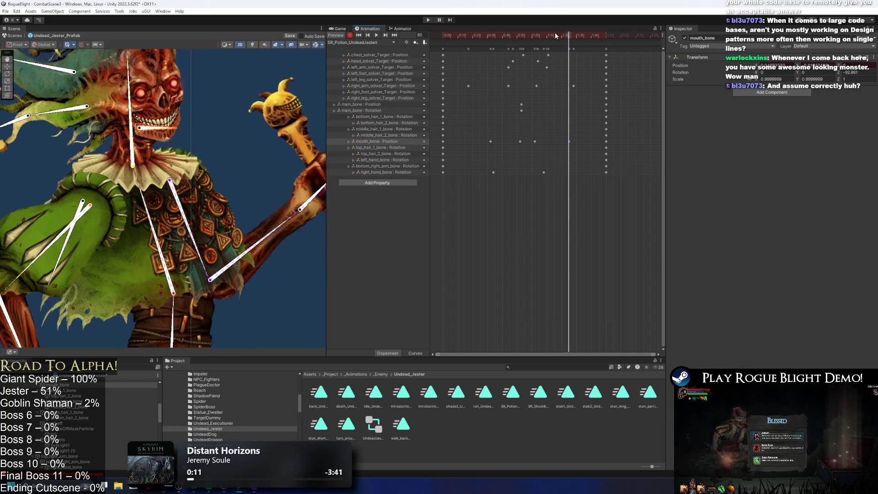
pyautogui.scroll(-5, 137, 92)
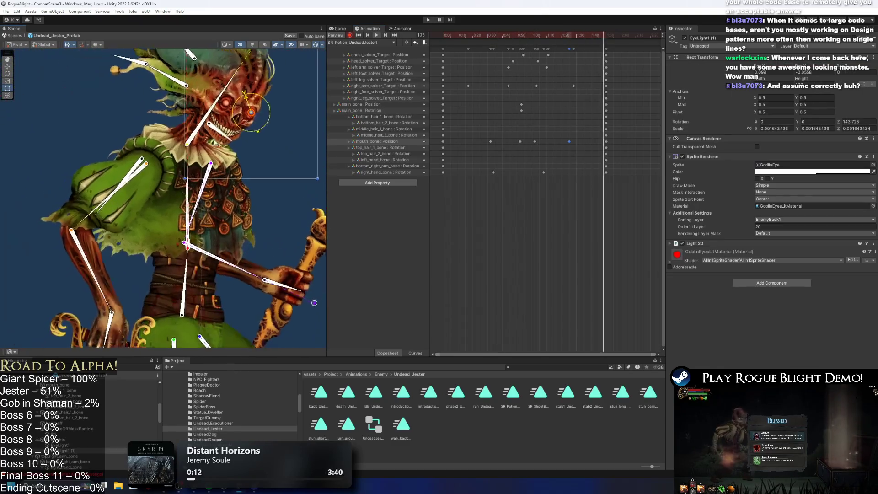
pyautogui.click(49, 108)
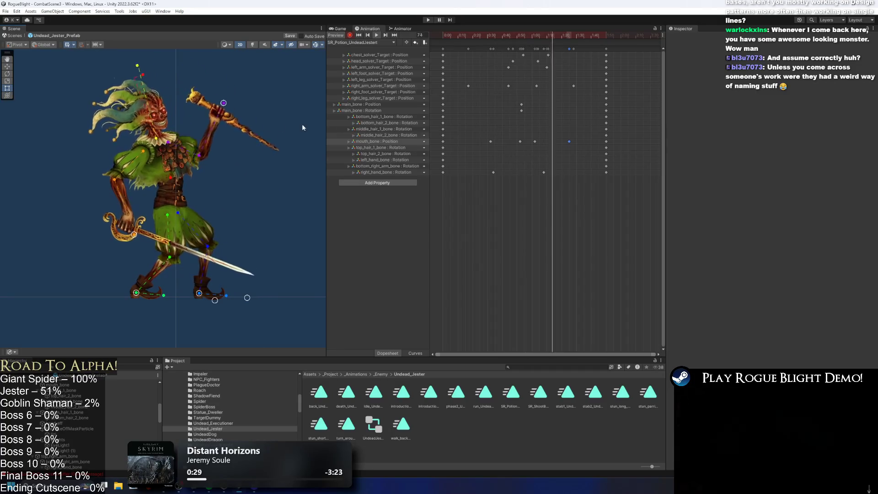
pyautogui.click(525, 35)
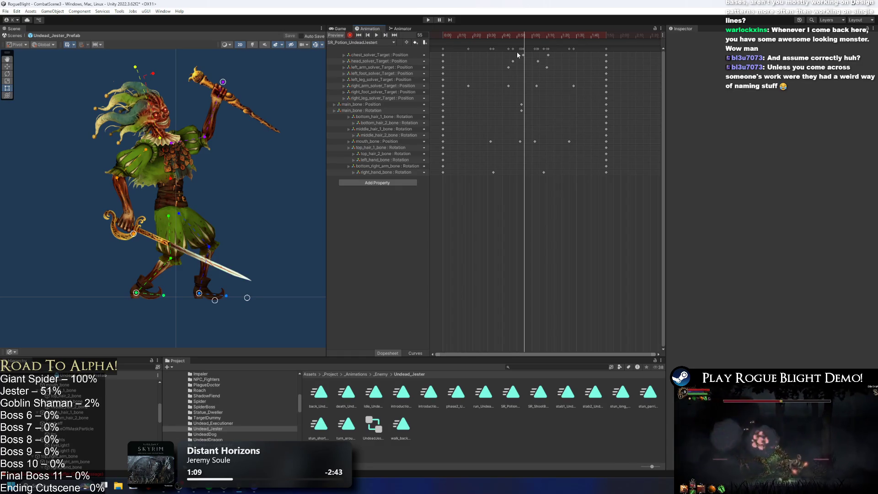
pyautogui.scroll(5, 111, 425)
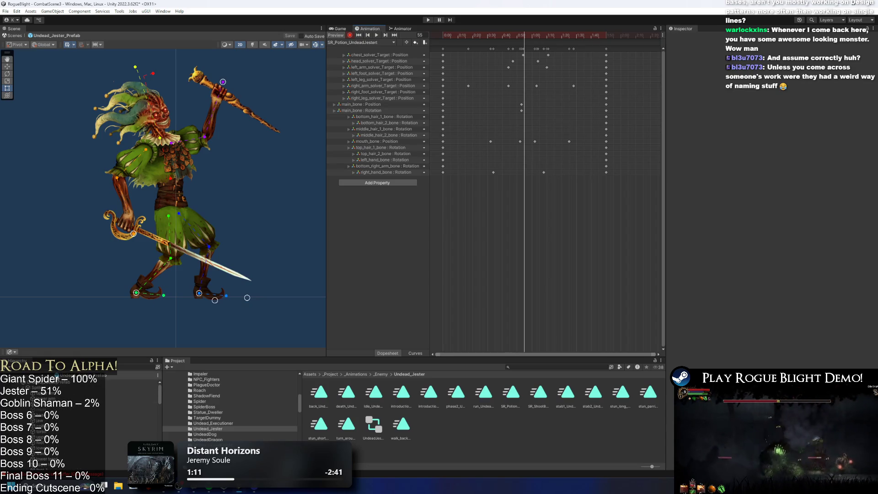
# Step: Arrow past CollissionPush and ParticlePosition in the Hierarchy, then select the Undead_Jester_Prefab root
pyautogui.click(92, 388)
pyautogui.press('Left')
pyautogui.press('Down')
pyautogui.press('Down')
pyautogui.press('Down')
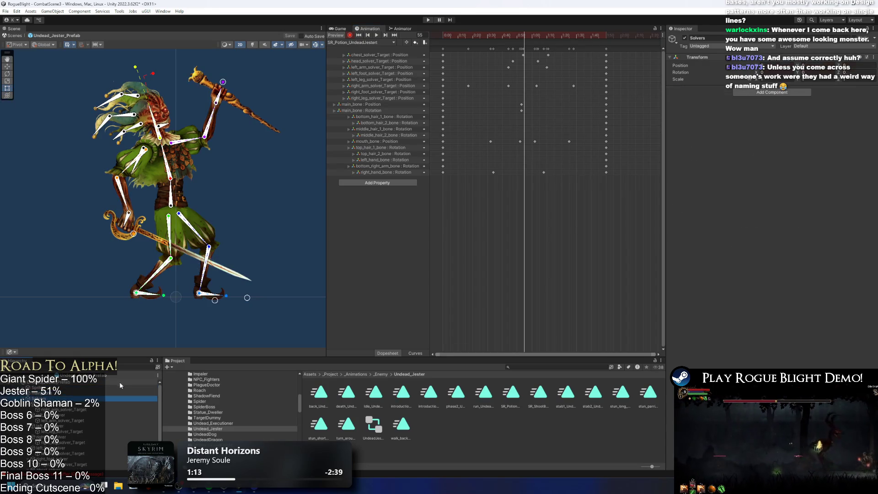
pyautogui.press('Down')
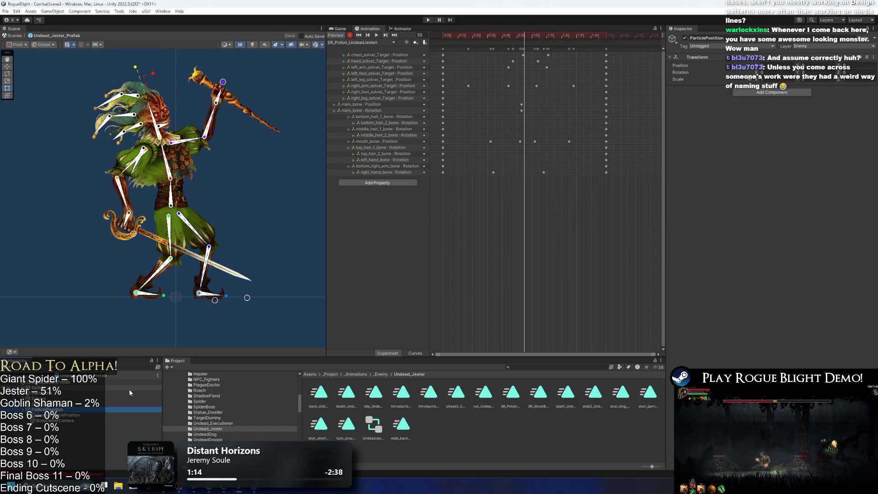
pyautogui.click(114, 376)
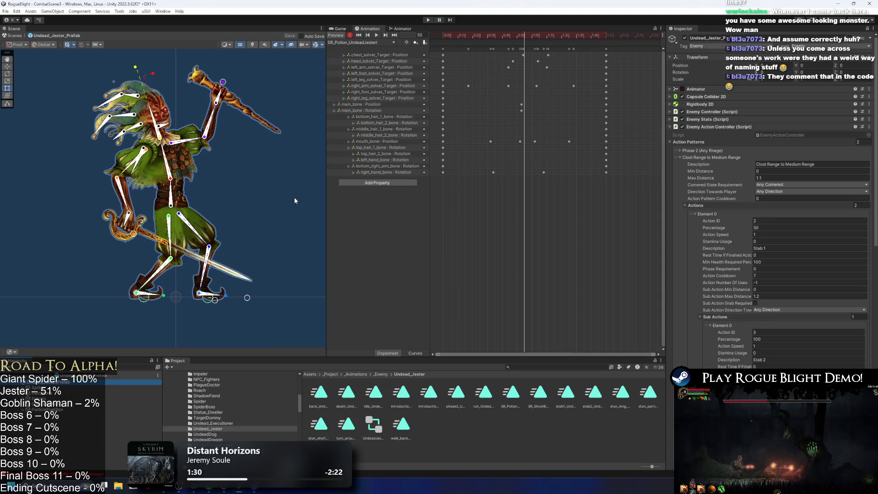
pyautogui.click(508, 36)
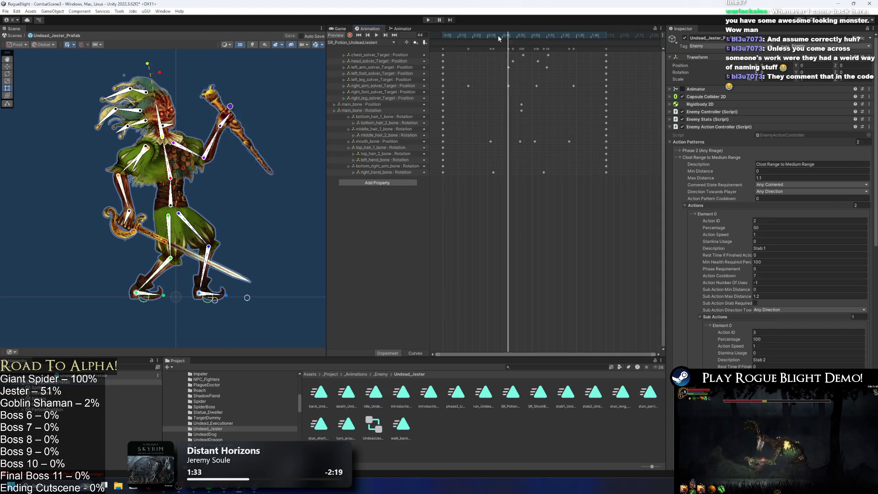
pyautogui.click(503, 38)
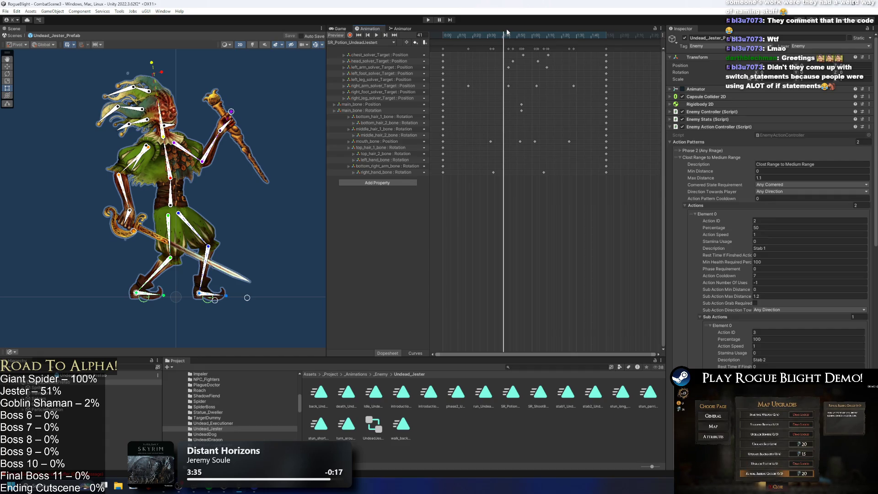
pyautogui.moveTo(506, 32)
pyautogui.mouseDown()
pyautogui.moveTo(544, 37)
pyautogui.moveTo(493, 37)
pyautogui.mouseUp()
pyautogui.press('space')
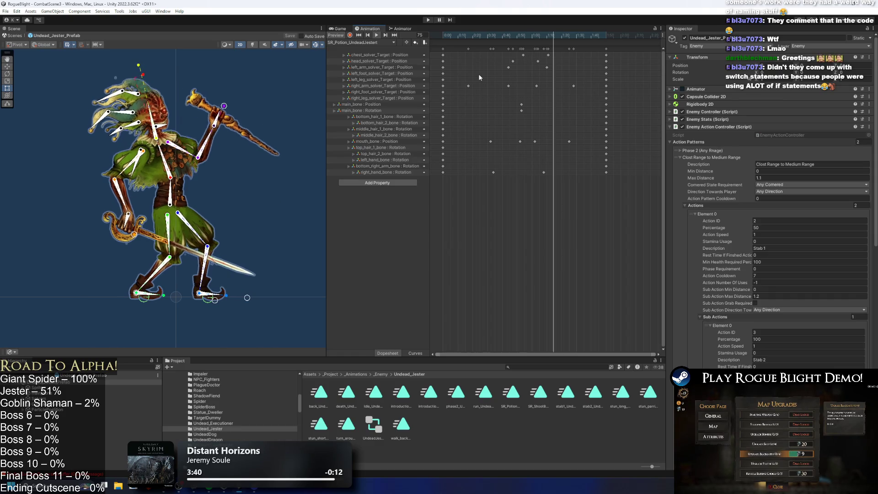
pyautogui.moveTo(493, 37); pyautogui.dragTo(509, 34)
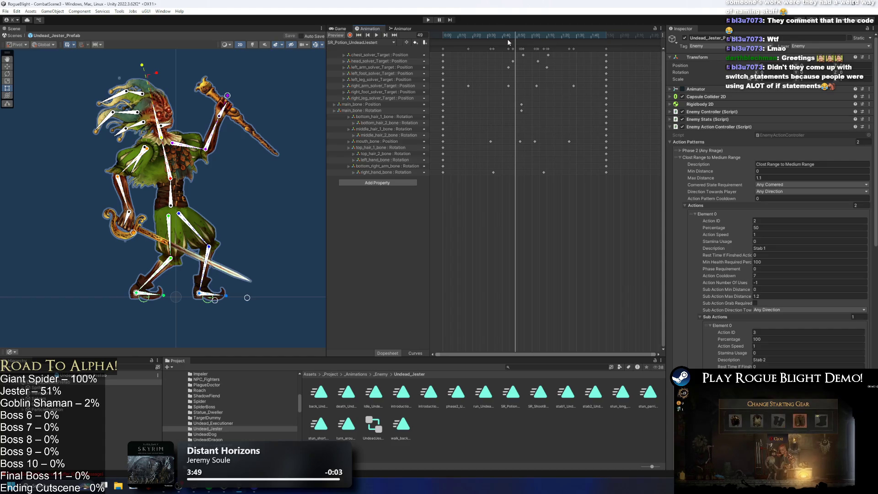
pyautogui.moveTo(509, 37)
pyautogui.mouseDown()
pyautogui.moveTo(569, 41)
pyautogui.moveTo(486, 39)
pyautogui.moveTo(540, 35)
pyautogui.mouseUp()
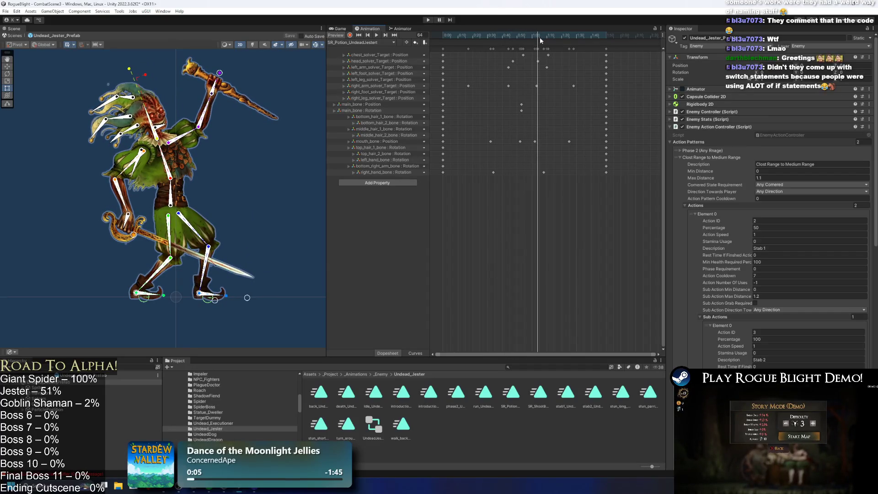
pyautogui.click(539, 42)
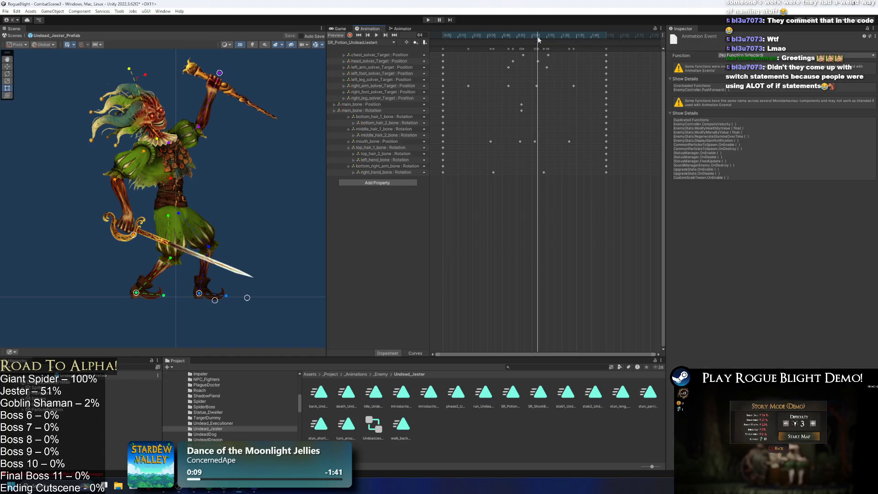
pyautogui.click(796, 55)
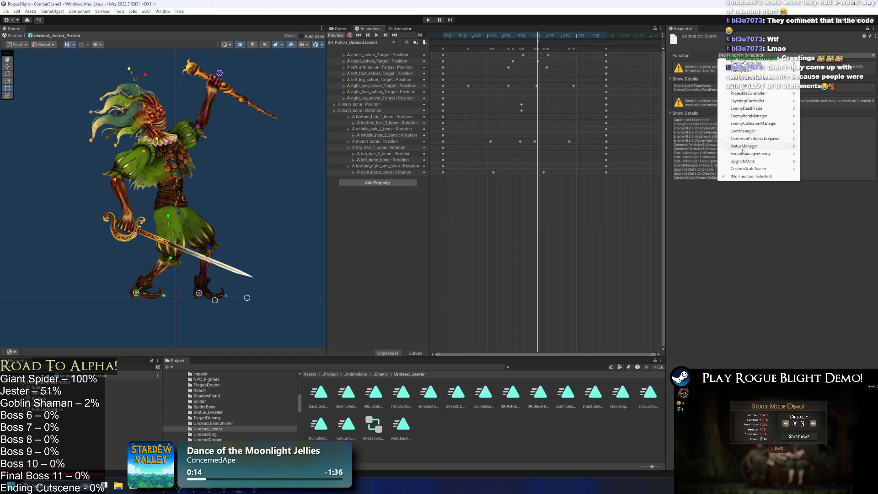
pyautogui.moveTo(765, 101)
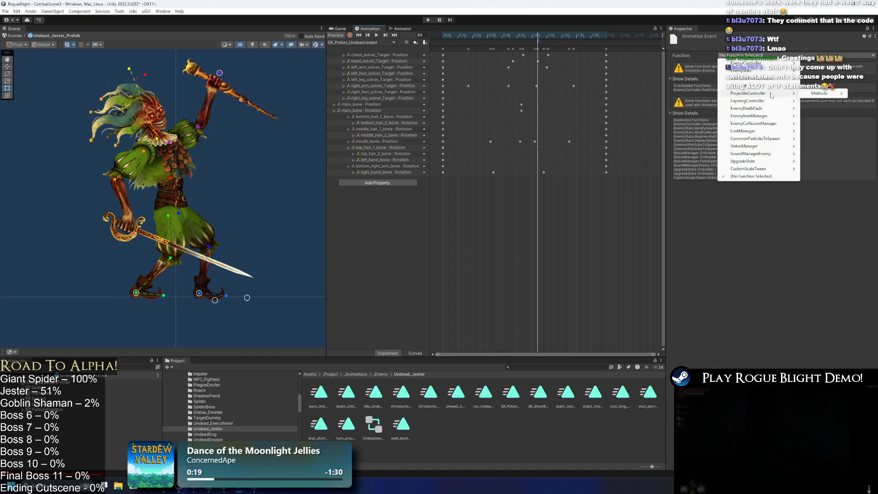
pyautogui.moveTo(816, 97)
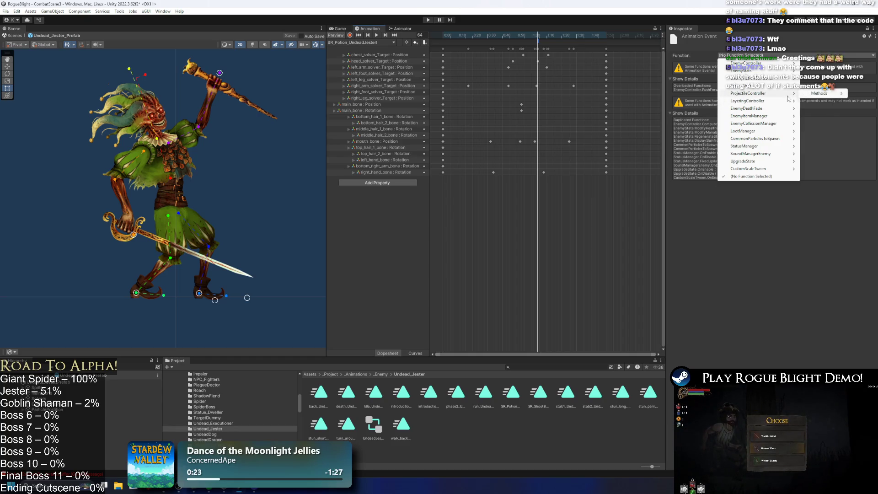
pyautogui.press('Escape')
pyautogui.click(132, 382)
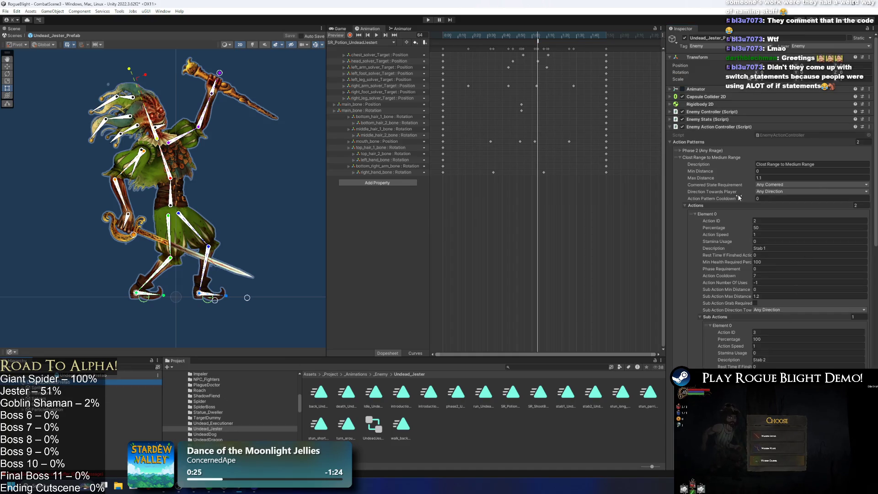
pyautogui.click(725, 127)
pyautogui.click(727, 188)
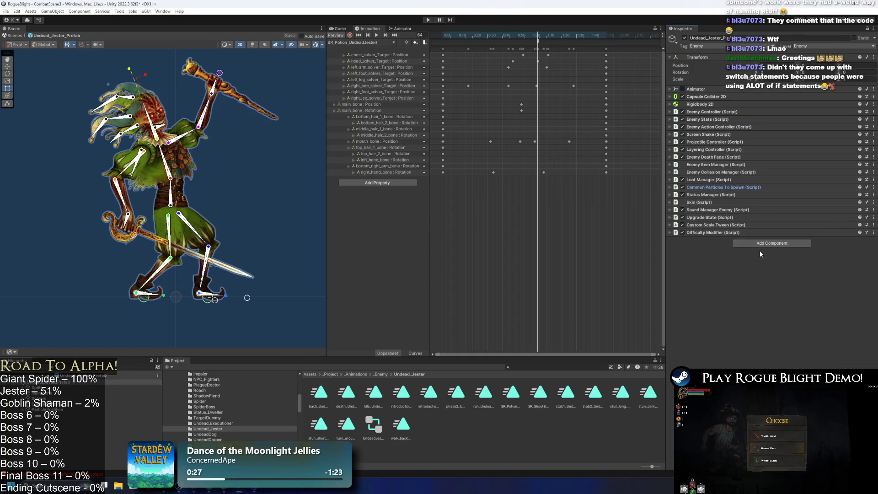
pyautogui.click(762, 245)
pyautogui.write('projecti')
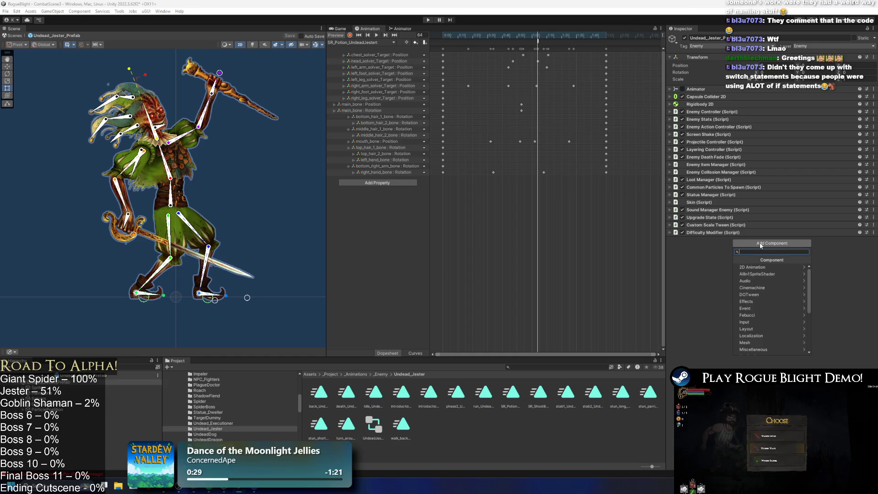
pyautogui.write('le')
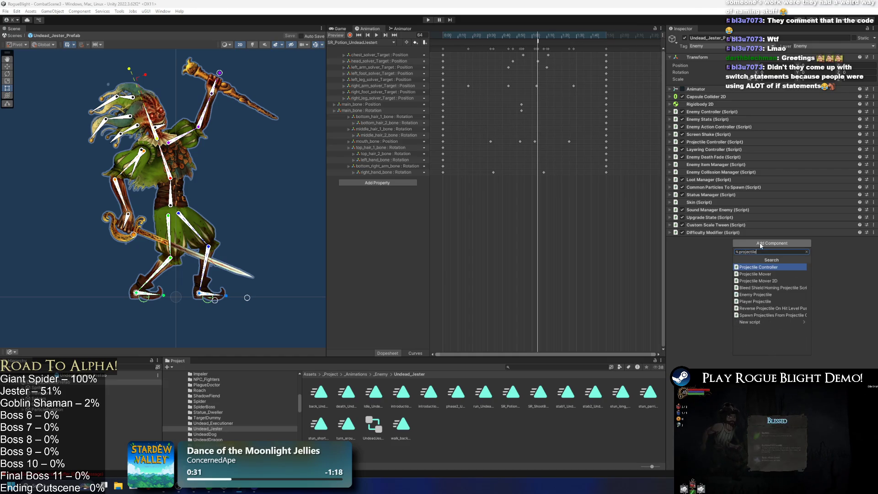
pyautogui.press('Down')
pyautogui.press('Down')
pyautogui.press('Down')
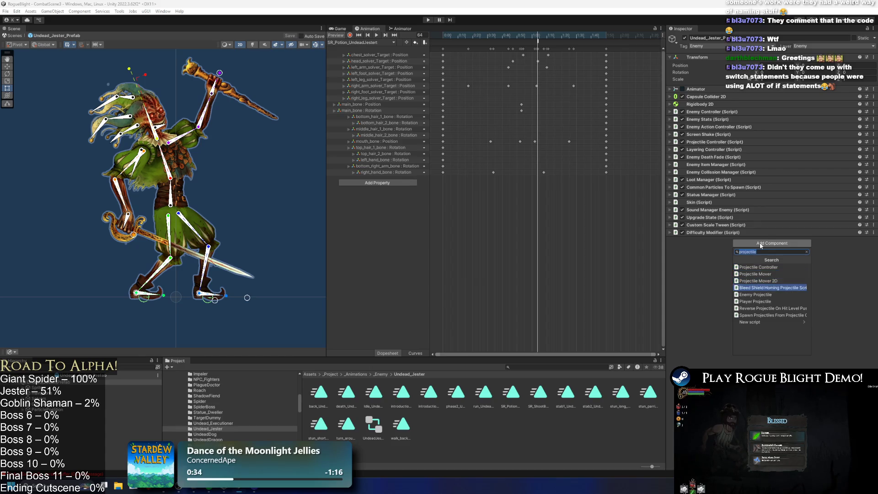
pyautogui.press('Up')
pyautogui.press('Up')
pyautogui.press('Up')
pyautogui.press('Up')
pyautogui.press('Down')
pyautogui.press('Down')
pyautogui.press('Down')
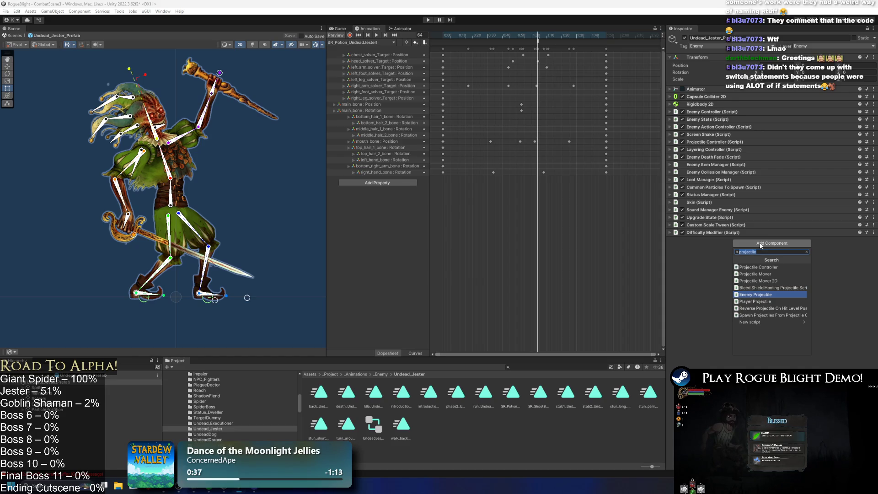
pyautogui.write('spawn')
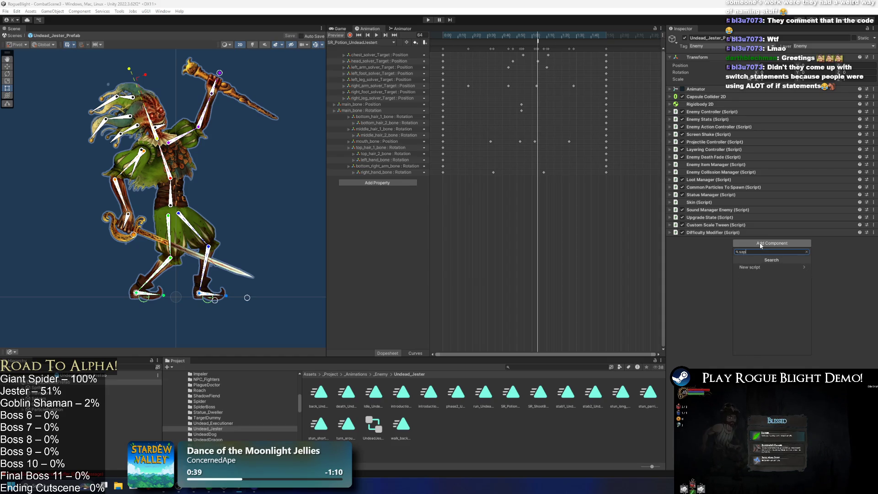
pyautogui.press('Up')
pyautogui.press('Up')
pyautogui.press('Up')
pyautogui.press('Down')
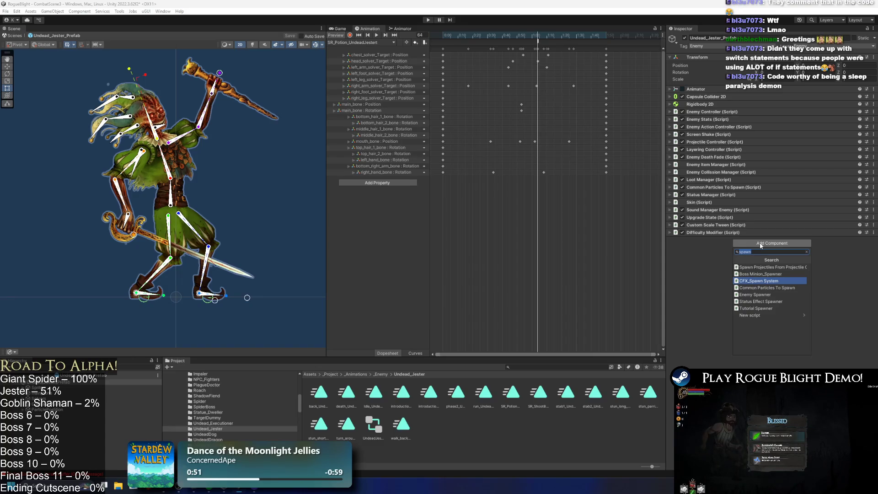
pyautogui.press('BackSpace')
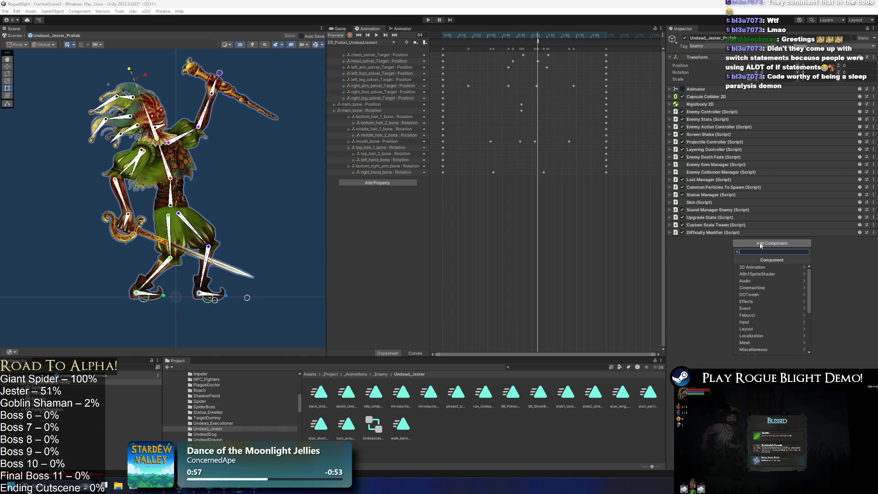
# Step: Browse the Add Component categories, including Event, then close the picker without adding anything
pyautogui.press('Down')
pyautogui.press('Down')
pyautogui.press('Down')
pyautogui.press('Up')
pyautogui.press('Up')
pyautogui.press('Up')
pyautogui.press('Down')
pyautogui.press('Down')
pyautogui.press('Down')
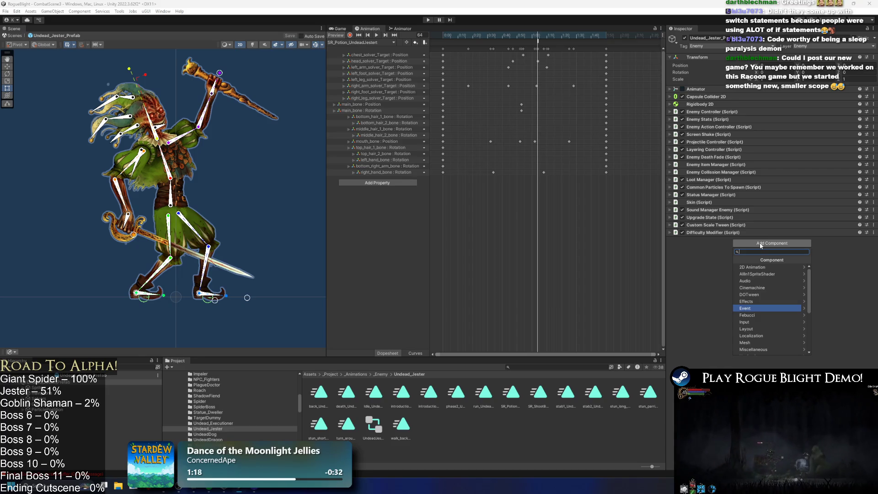
pyautogui.press('Down')
pyautogui.press('Down')
pyautogui.press('Down')
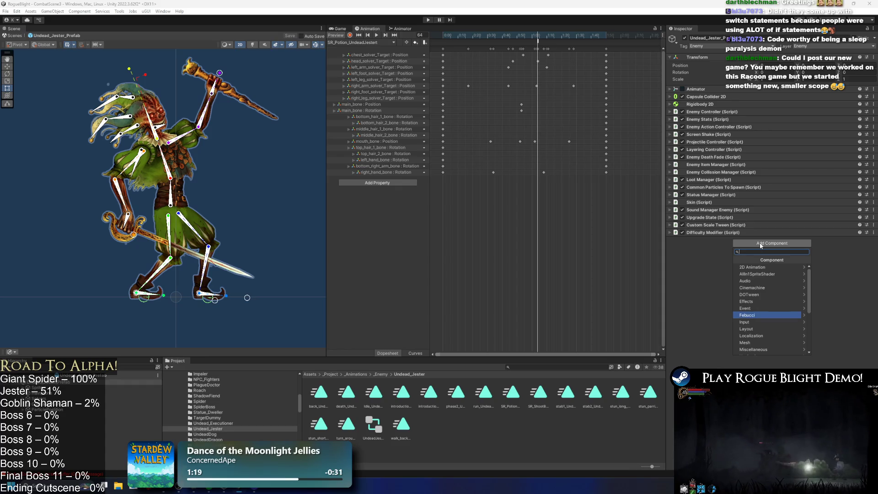
pyautogui.press('Down')
pyautogui.press('Up')
pyautogui.press('Down')
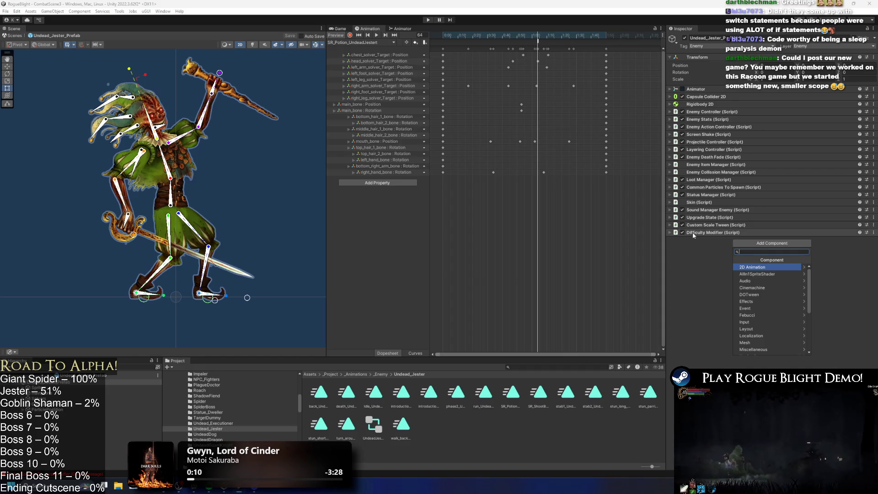
pyautogui.click(702, 264)
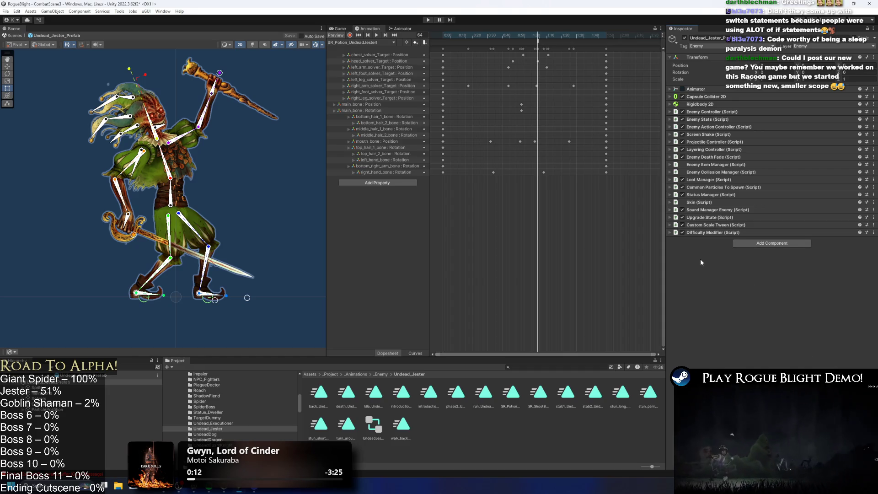
# Step: Search the component picker for 'random', then expand and collapse the Projectile Controller
pyautogui.click(754, 243)
pyautogui.write('rand')
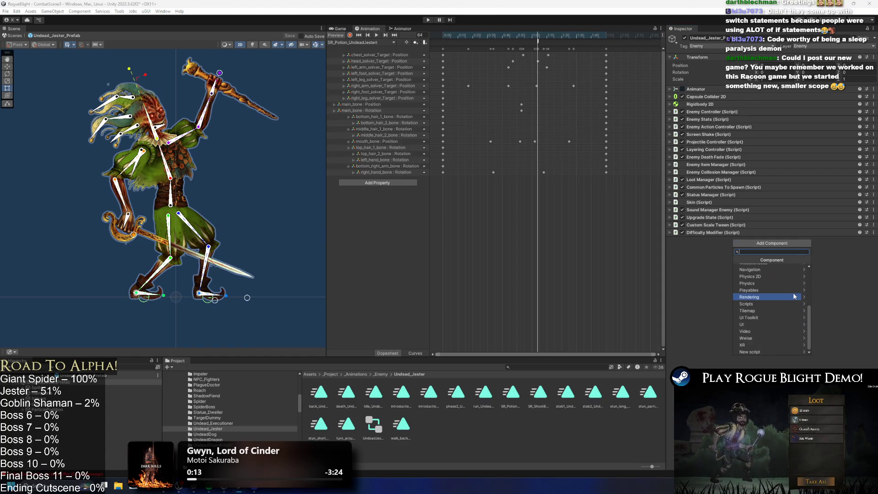
pyautogui.write('om')
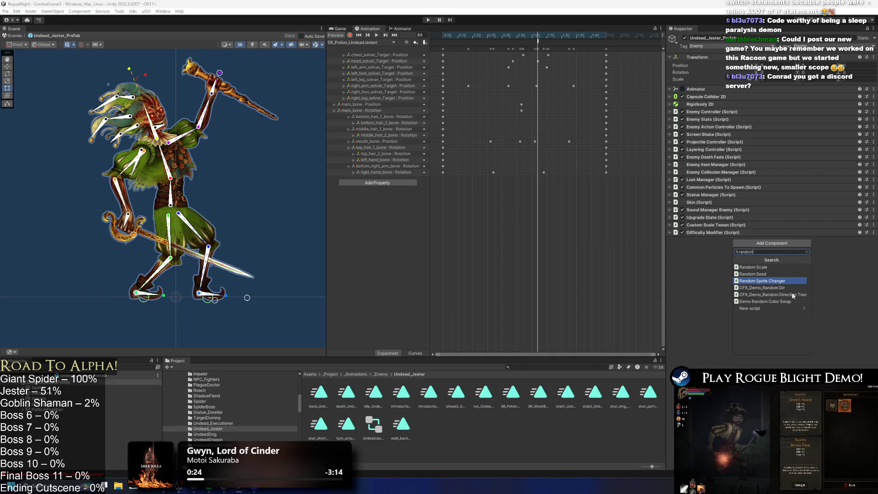
pyautogui.click(735, 142)
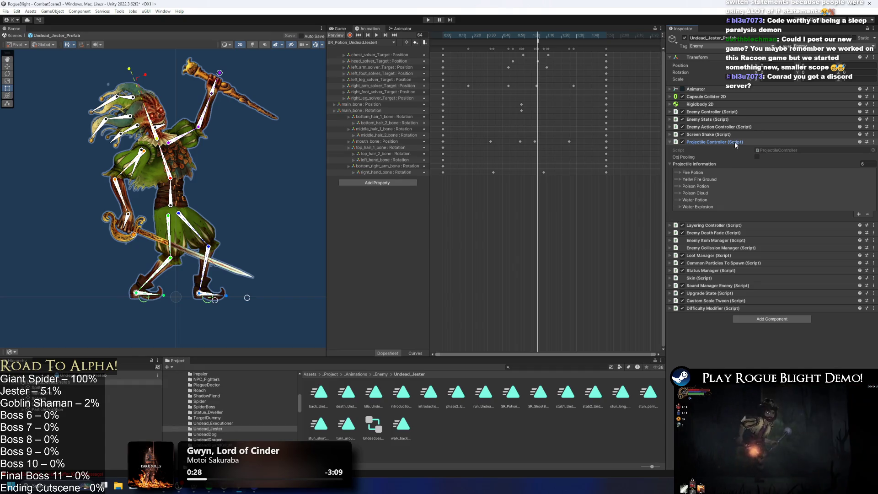
pyautogui.click(772, 143)
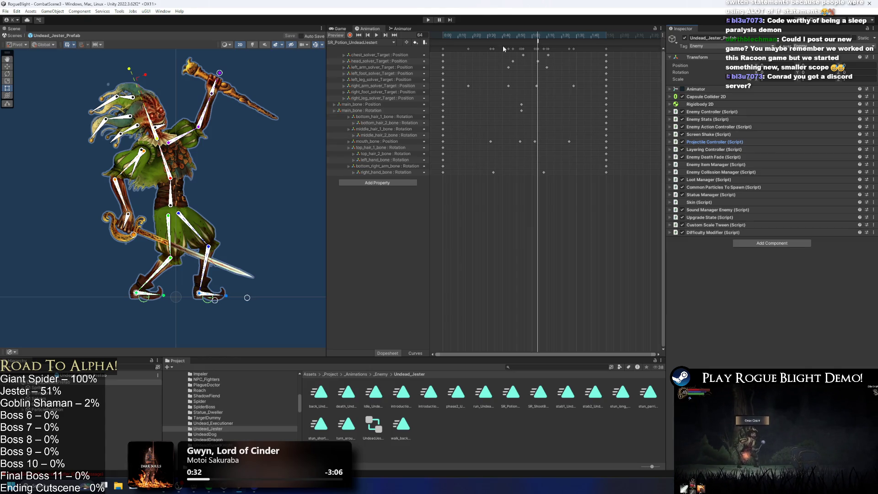
# Step: Select the clip's animation event and browse its Function list to ProjectileController > Methods
pyautogui.click(540, 43)
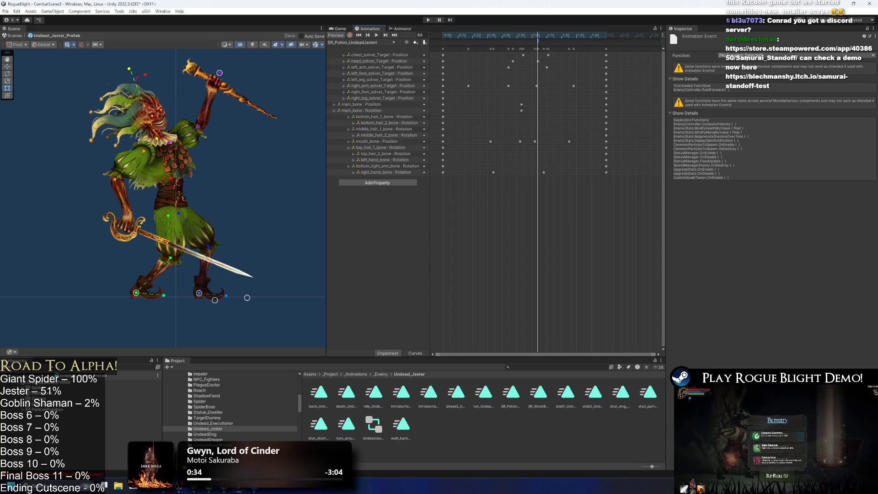
pyautogui.click(757, 56)
pyautogui.moveTo(761, 90)
pyautogui.moveTo(819, 94)
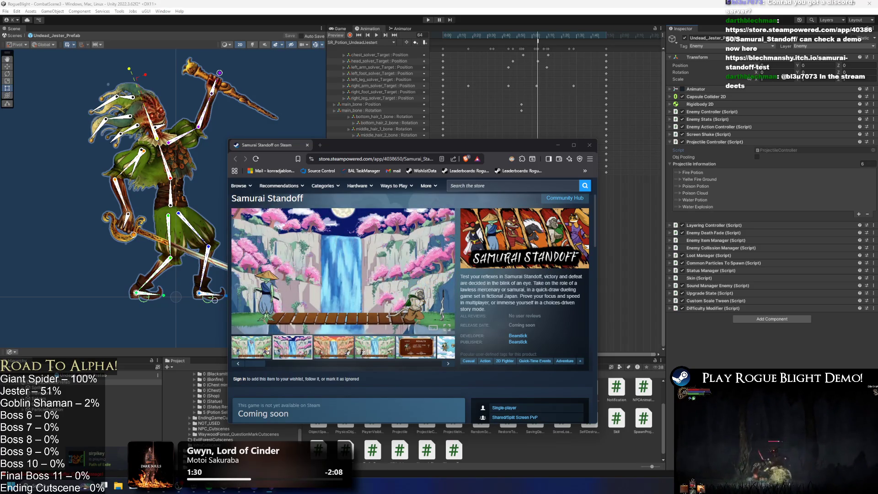
# Step: Maximise the Samurai Standoff store page and open the first screenshot full-screen
pyautogui.doubleClick(486, 146)
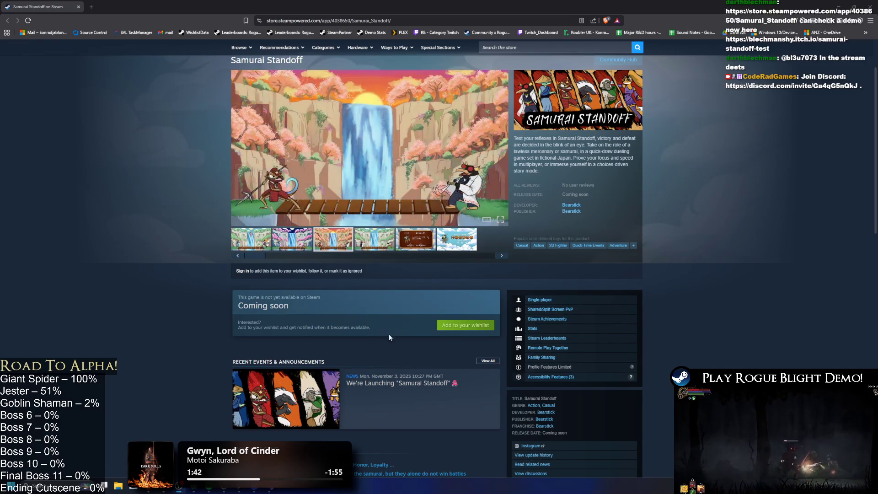
pyautogui.click(455, 241)
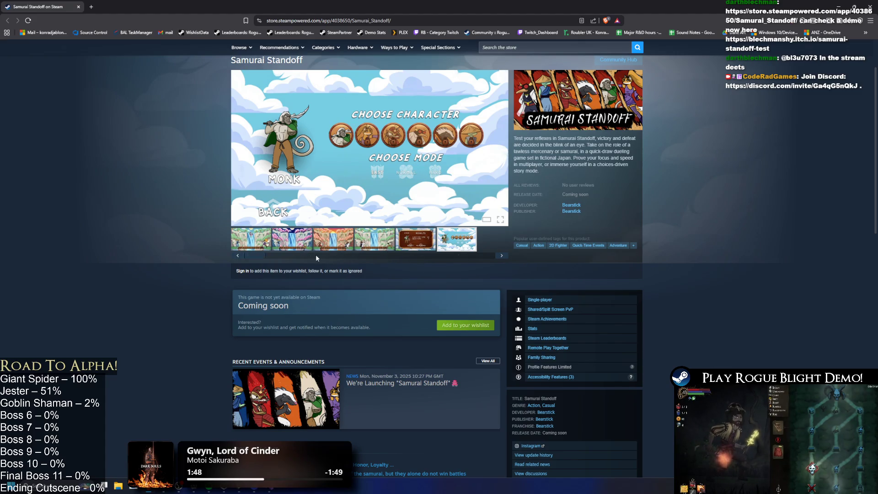
pyautogui.click(243, 237)
pyautogui.click(483, 141)
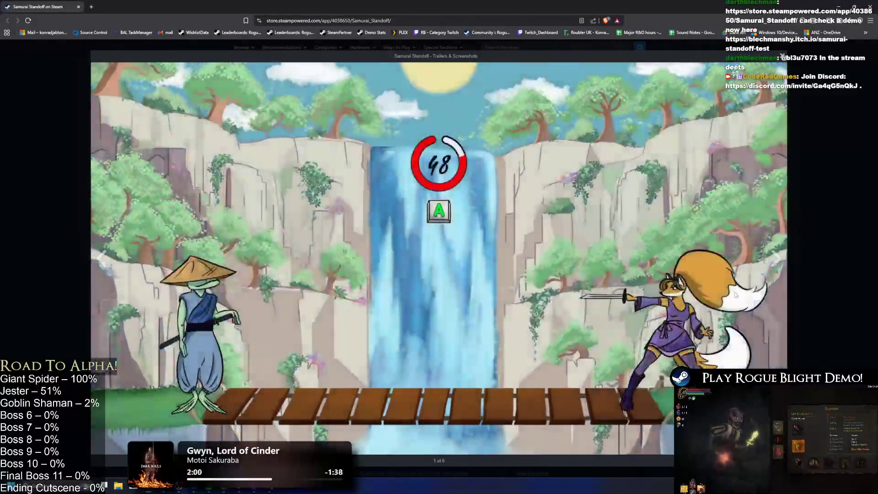
# Step: Flip through all six screenshots, wrapping around to the fifth, then close the viewer
pyautogui.click(737, 295)
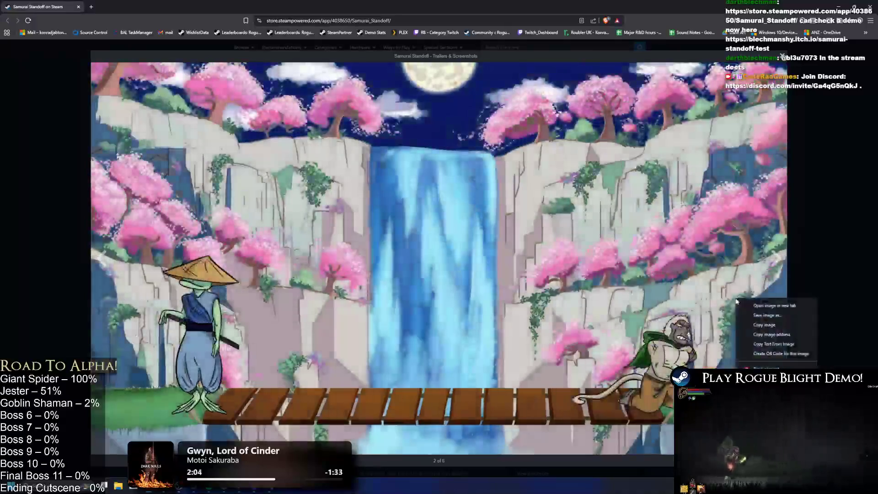
pyautogui.click(575, 265)
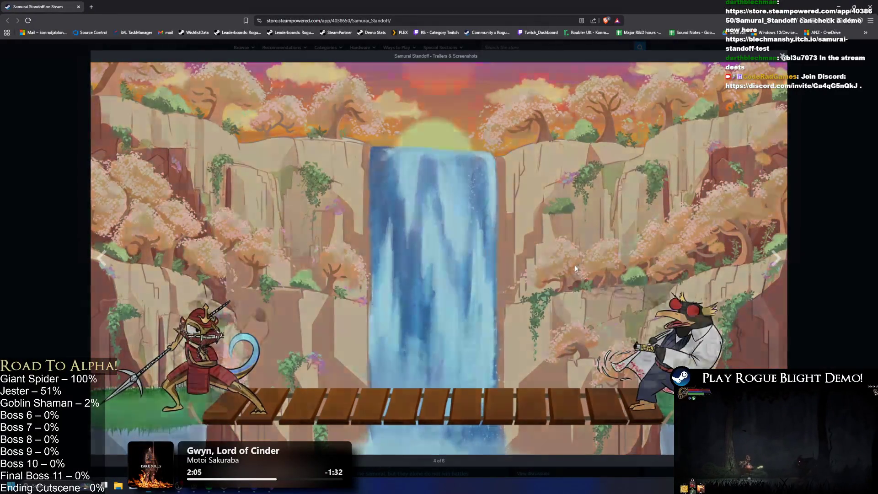
pyautogui.click(575, 266)
pyautogui.click(580, 270)
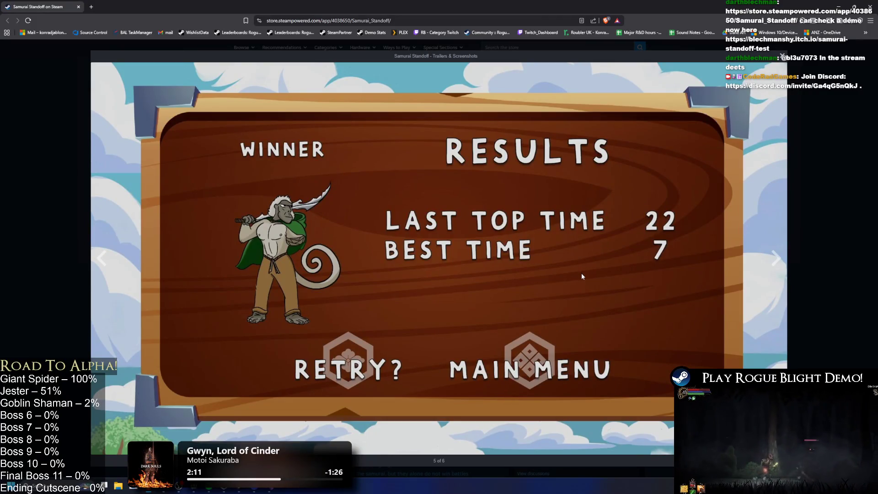
pyautogui.click(380, 259)
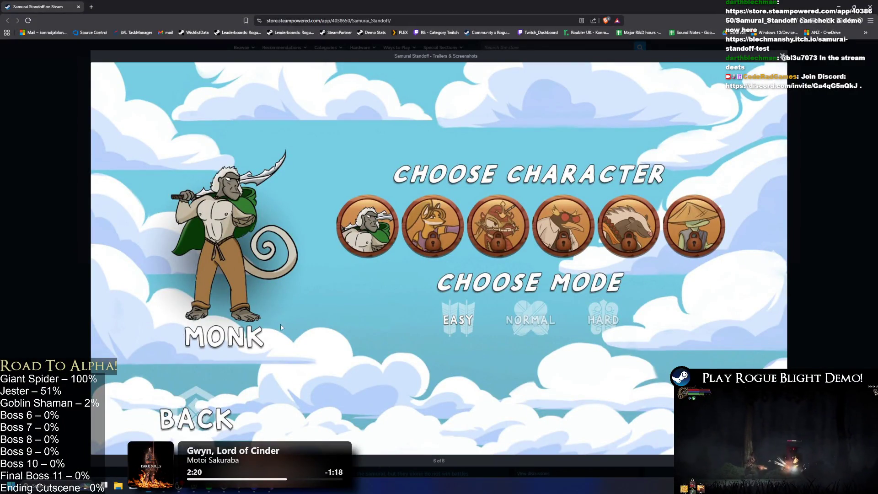
pyautogui.click(534, 242)
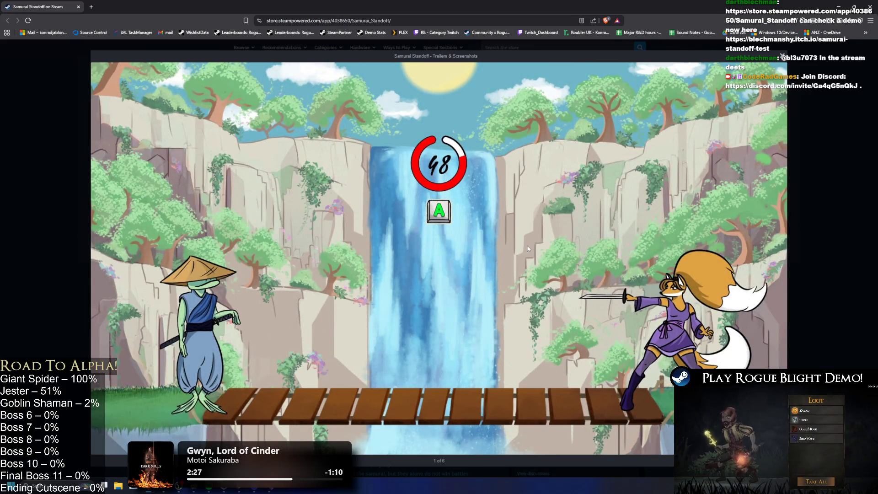
pyautogui.click(528, 245)
pyautogui.click(525, 248)
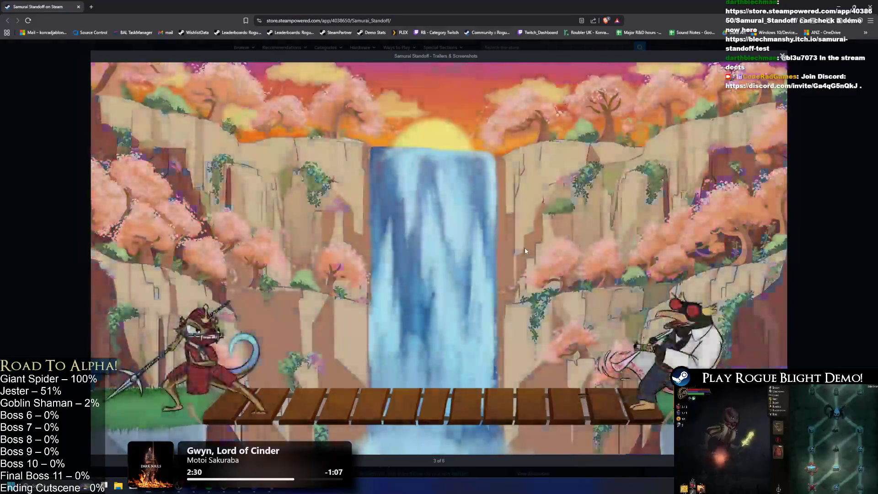
pyautogui.click(525, 248)
pyautogui.click(525, 248)
pyautogui.press('Escape')
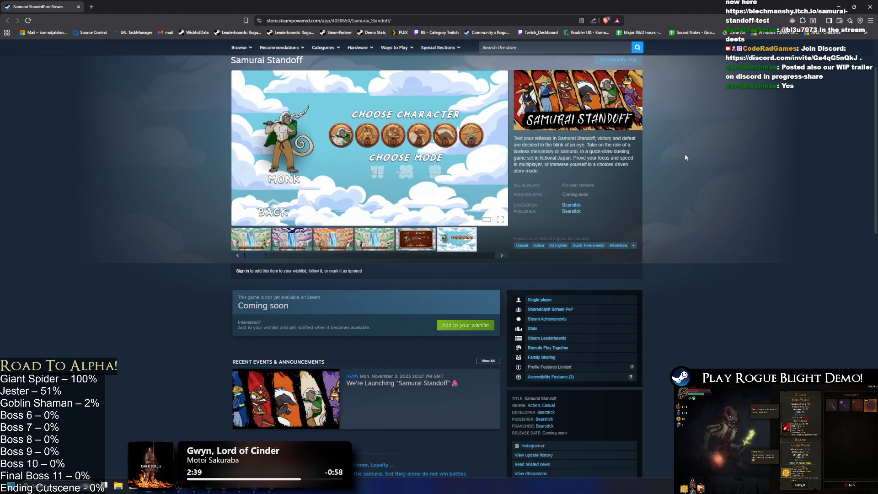
# Step: Scroll down the Samurai Standoff page and expand the full game description
pyautogui.scroll(-7, 386, 141)
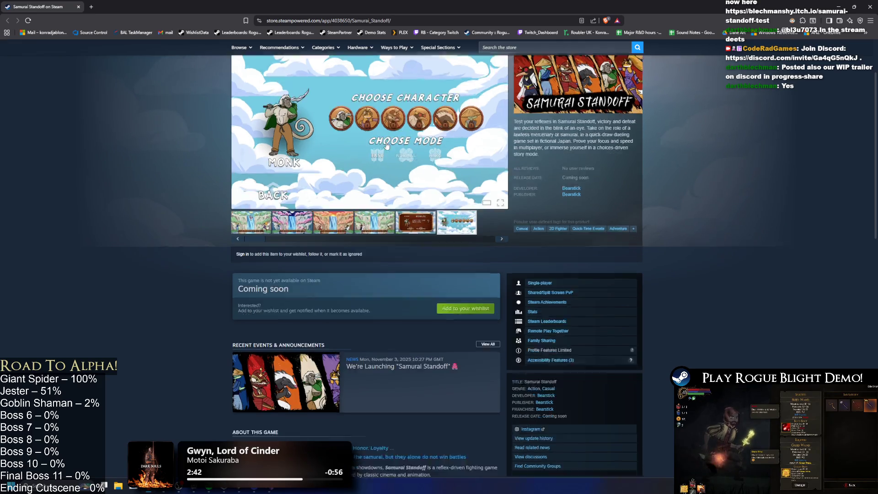
pyautogui.scroll(-3, 406, 292)
pyautogui.click(406, 284)
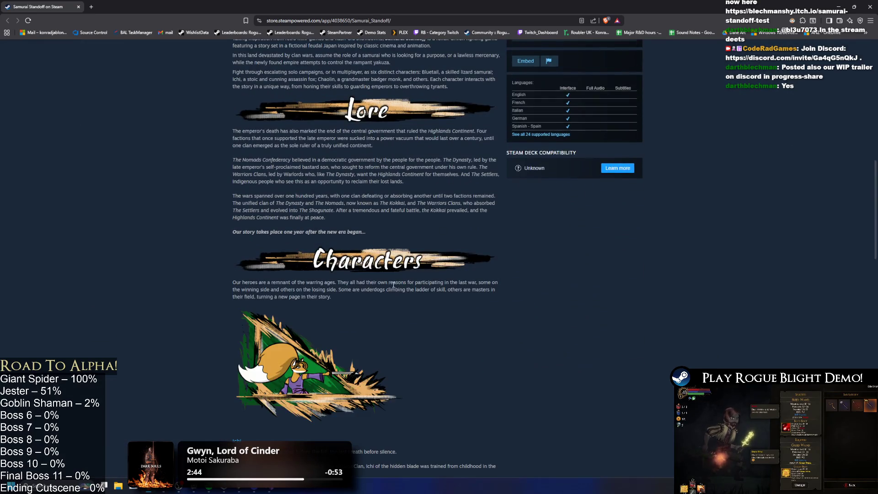
pyautogui.scroll(-3, 404, 265)
pyautogui.scroll(-10, 405, 263)
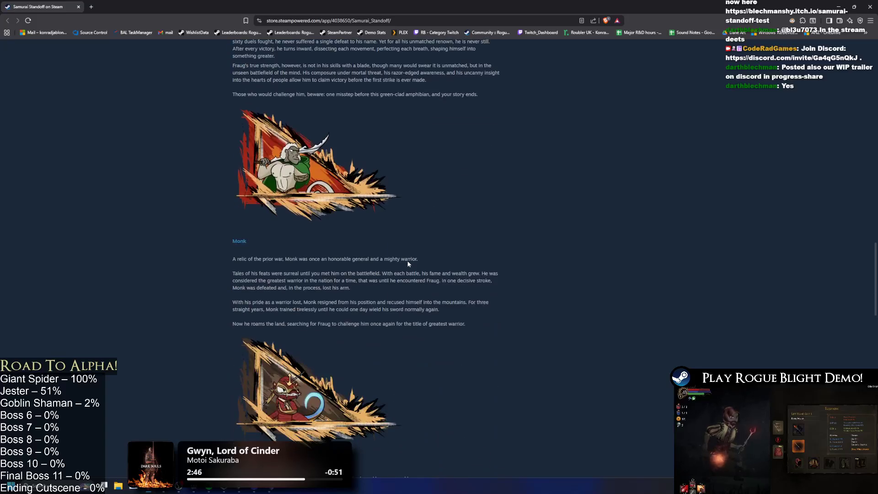
pyautogui.scroll(-15, 408, 260)
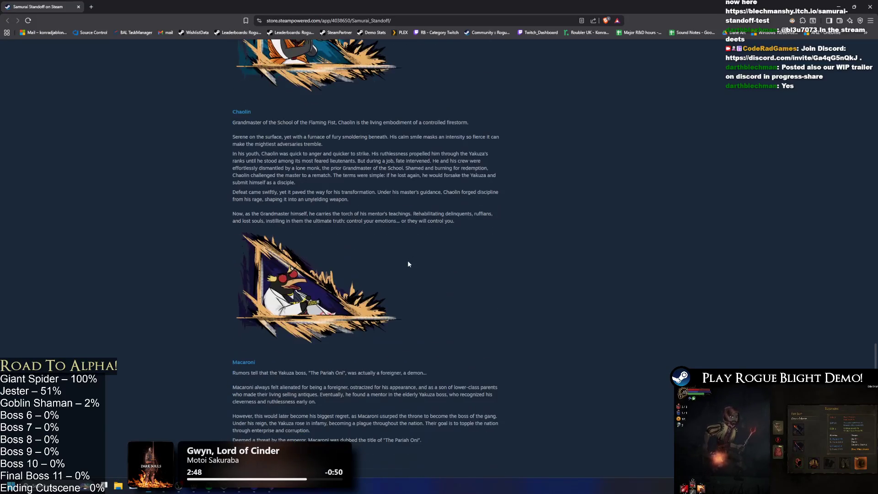
pyautogui.scroll(-4, 408, 260)
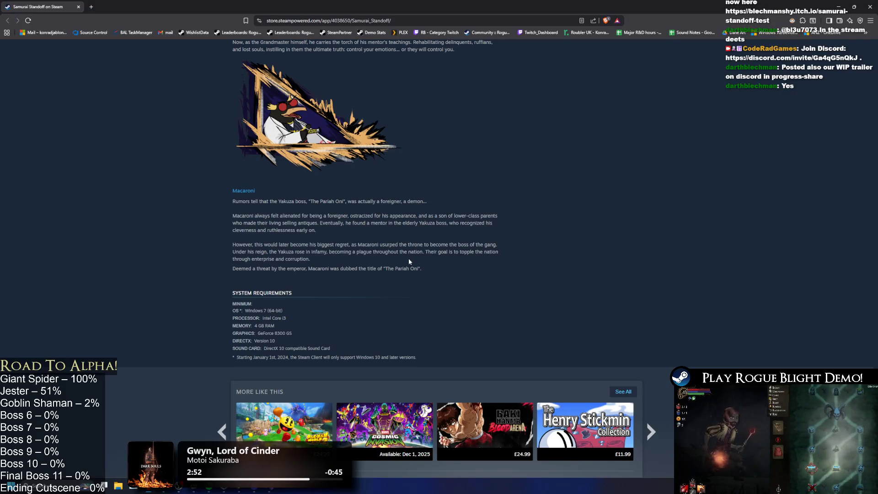
# Step: Scroll back to the top, switch to Discord and wave to the newly joined members
pyautogui.scroll(1, 411, 215)
pyautogui.scroll(20, 411, 215)
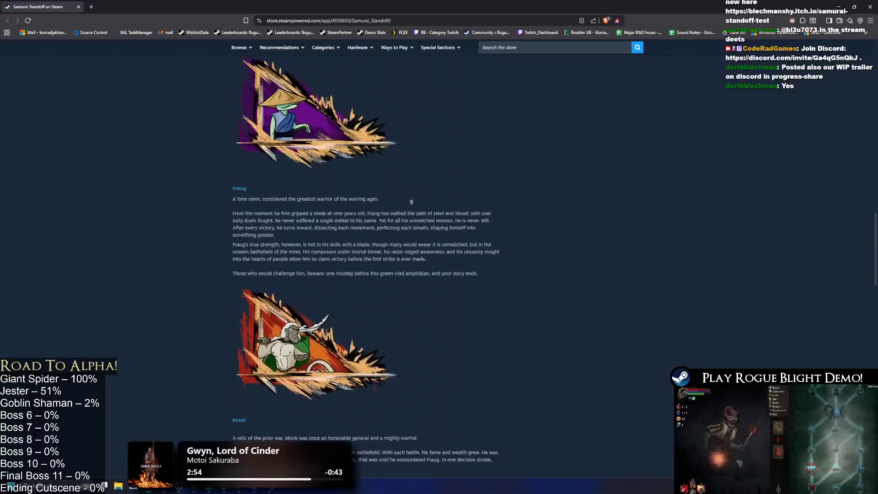
pyautogui.scroll(2, 411, 203)
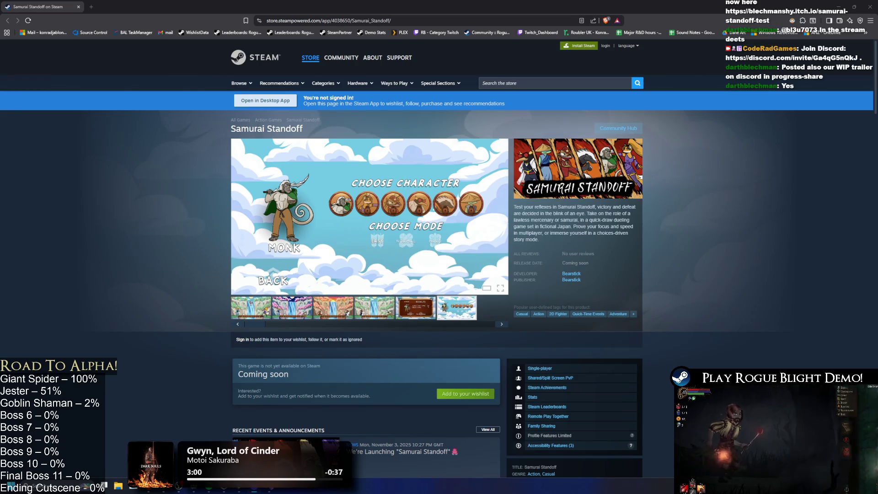
pyautogui.hotkey('alt', 'Tab')
pyautogui.click(182, 438)
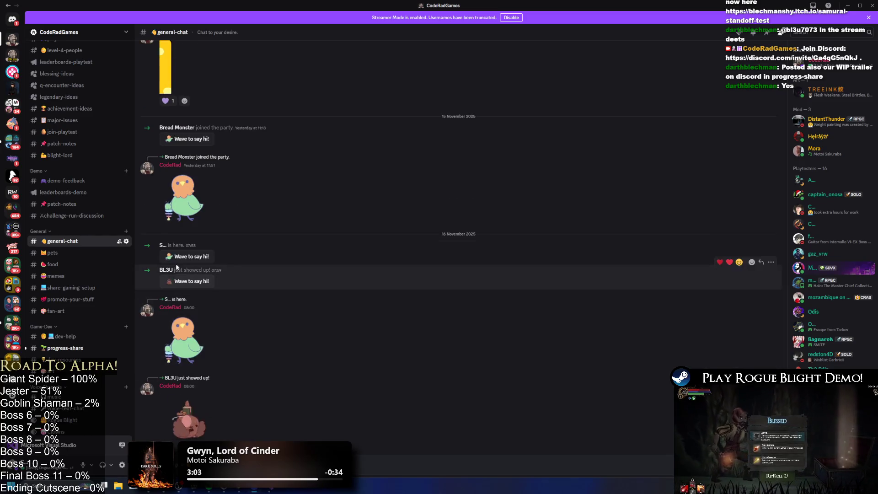
# Step: Glance at a new member's profile, then play the #progress-share Samurai Standoff trailer full screen
pyautogui.click(162, 245)
pyautogui.click(391, 270)
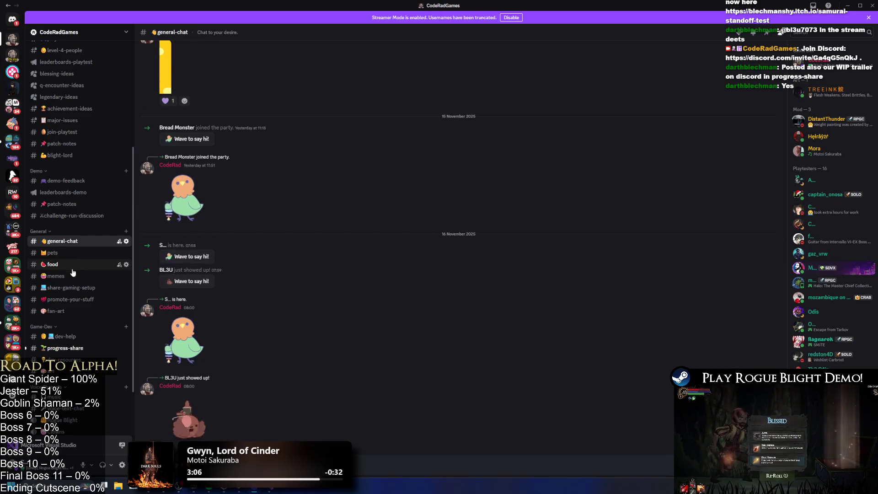
pyautogui.click(83, 349)
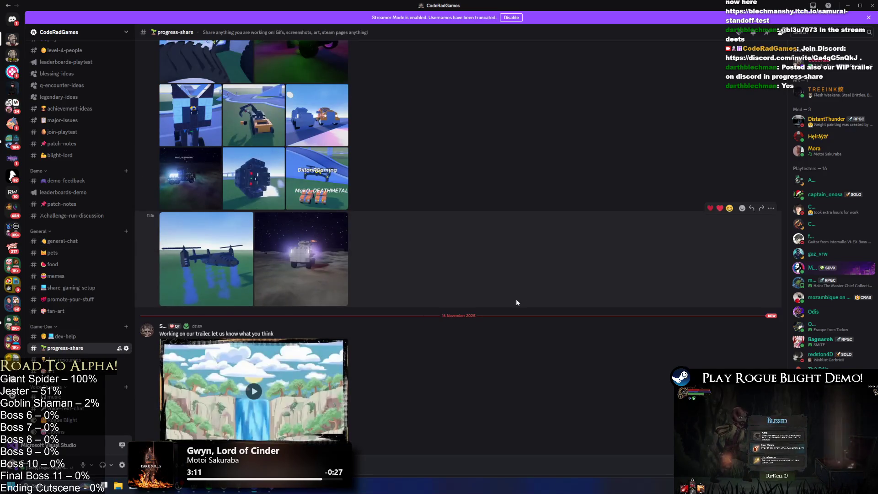
pyautogui.click(337, 424)
pyautogui.click(340, 440)
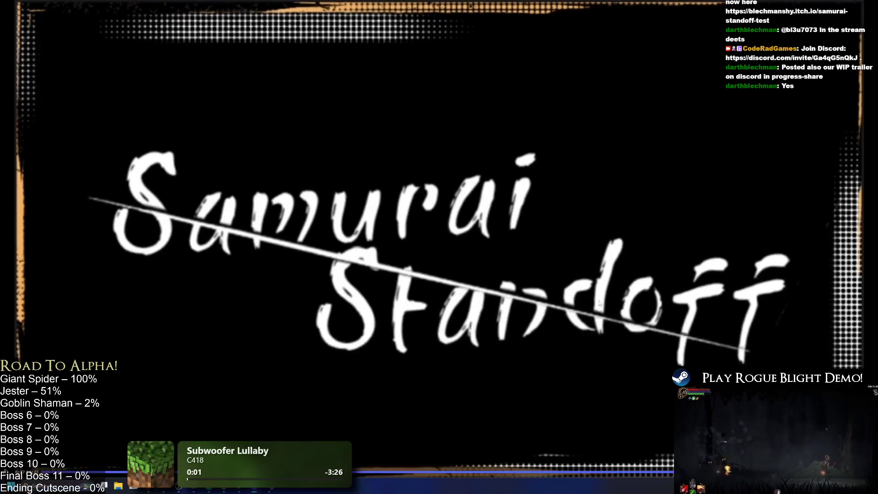
# Step: Restart the trailer, skip to the MONK WINS scene, jump back to 0:13, then watch full screen
pyautogui.press('Escape')
pyautogui.click(241, 439)
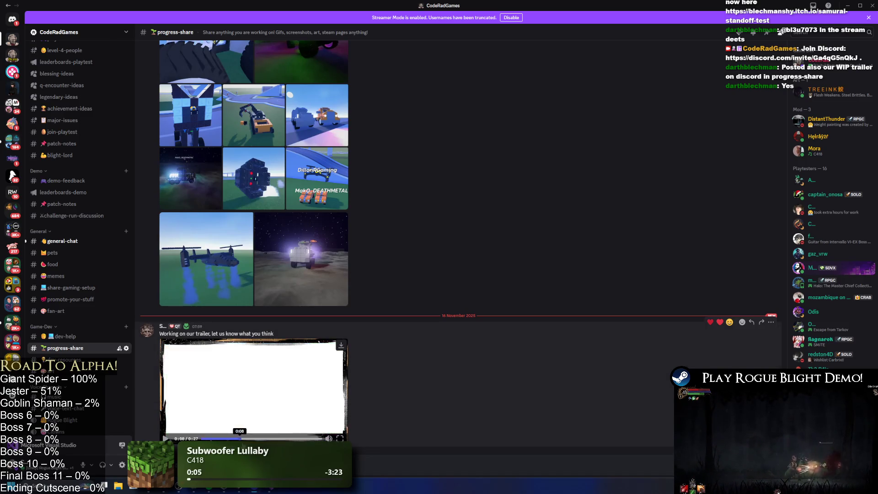
pyautogui.click(273, 439)
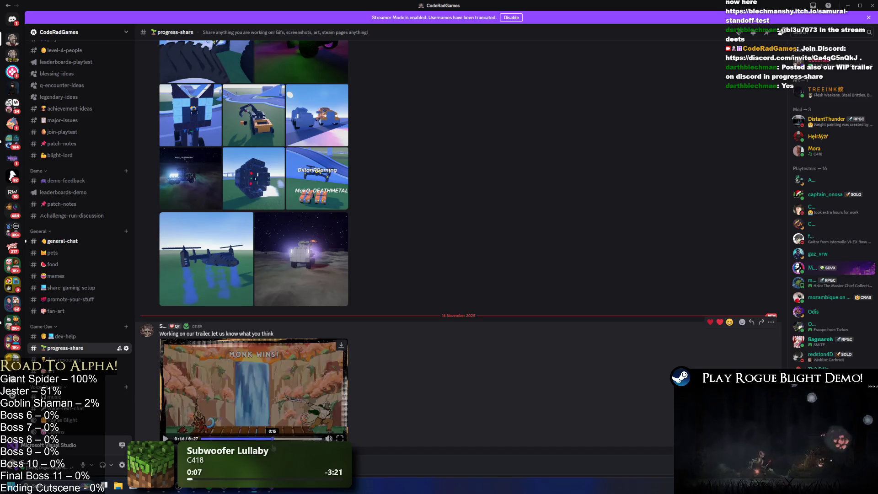
pyautogui.click(261, 440)
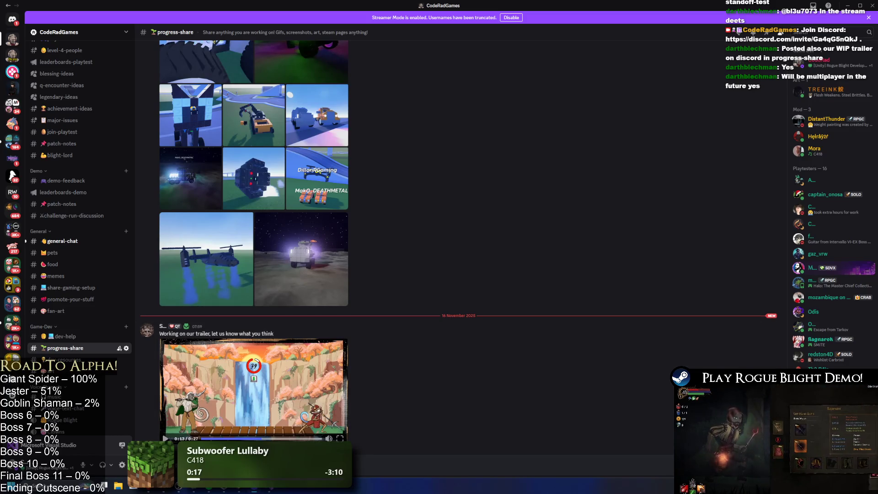
pyautogui.click(340, 440)
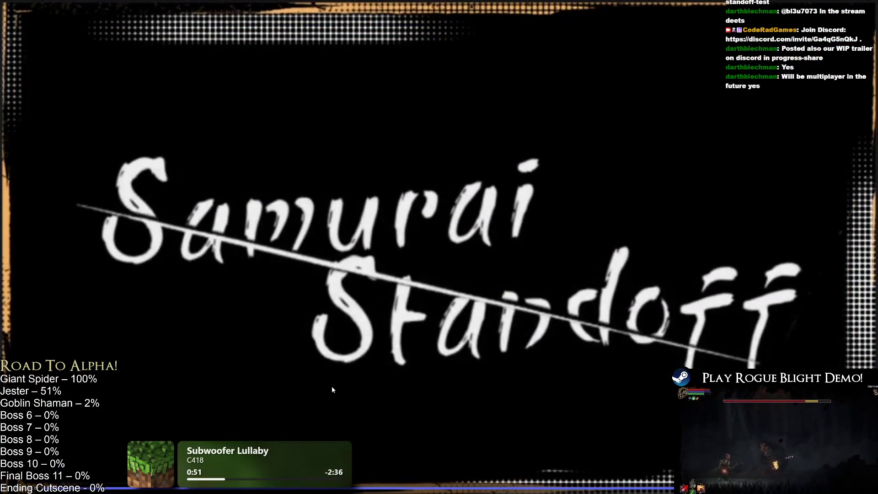
# Step: Leave full screen and rewind the trailer through 0:14, 0:11 and 0:05, then return to the store page
pyautogui.click(333, 385)
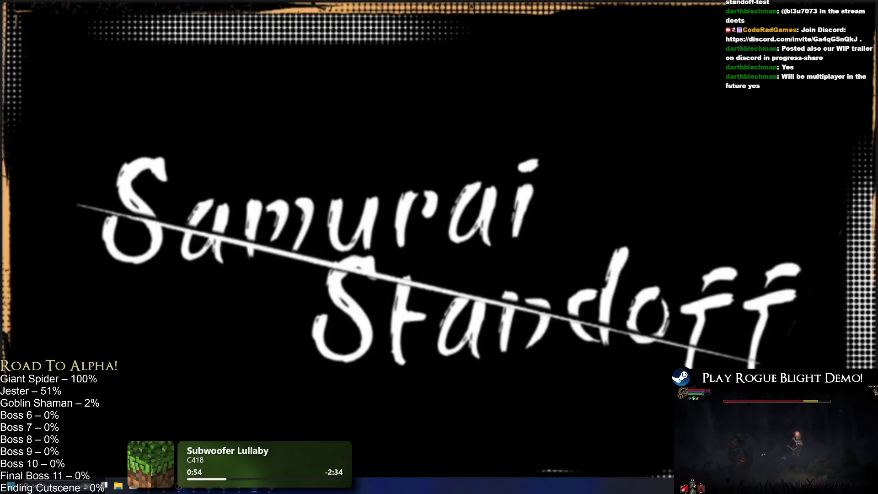
pyautogui.press('Escape')
pyautogui.click(268, 438)
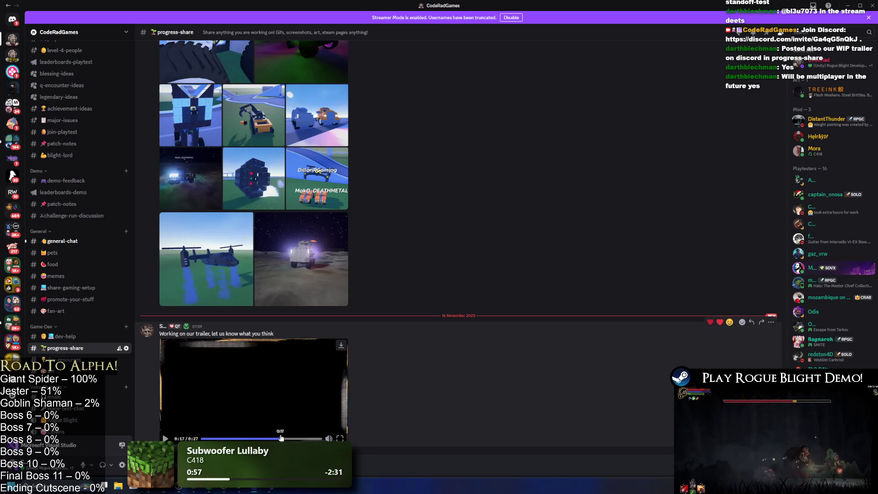
pyautogui.click(252, 438)
pyautogui.click(231, 438)
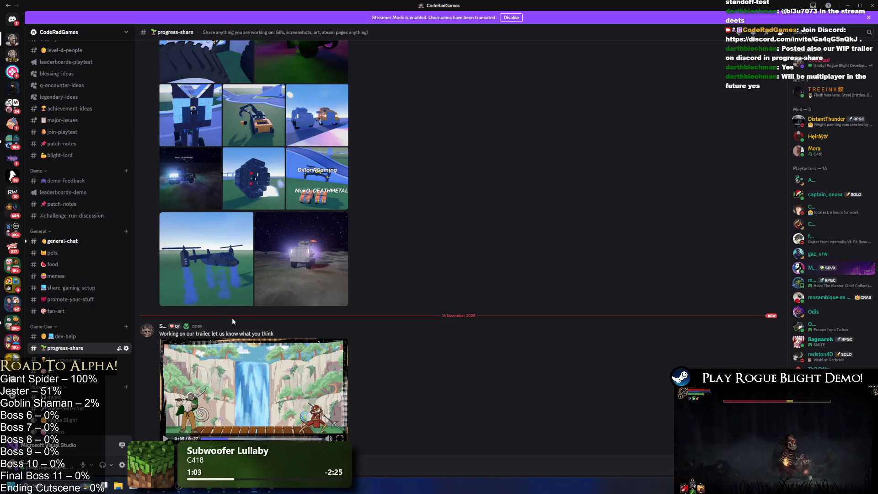
pyautogui.scroll(-1, 694, 285)
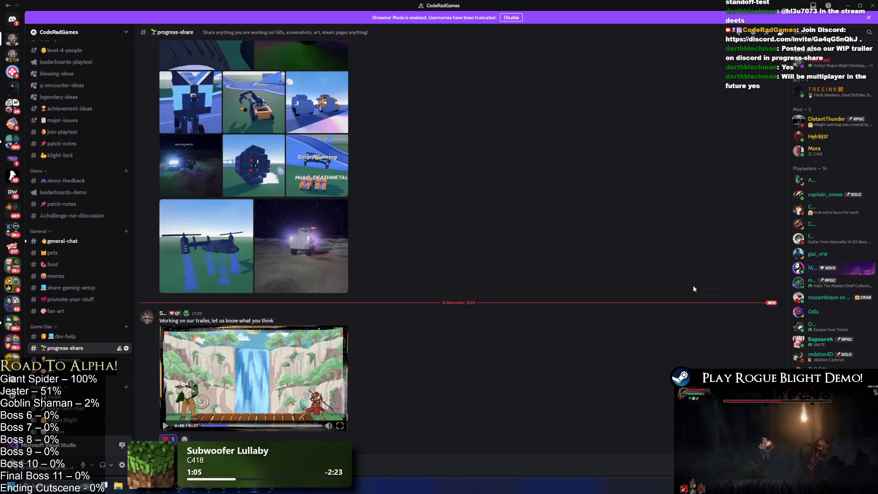
pyautogui.hotkey('alt', 'Tab')
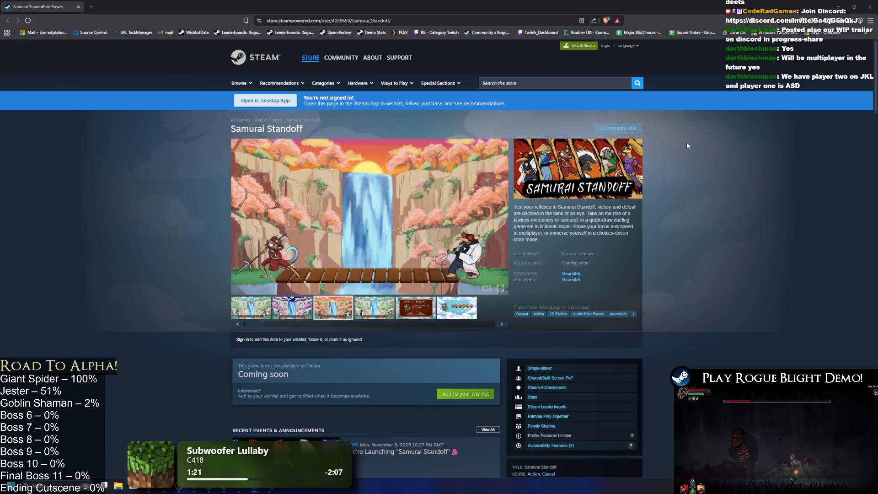
# Step: View the sixth Samurai Standoff store screenshot, then return to the Unity editor
pyautogui.click(442, 308)
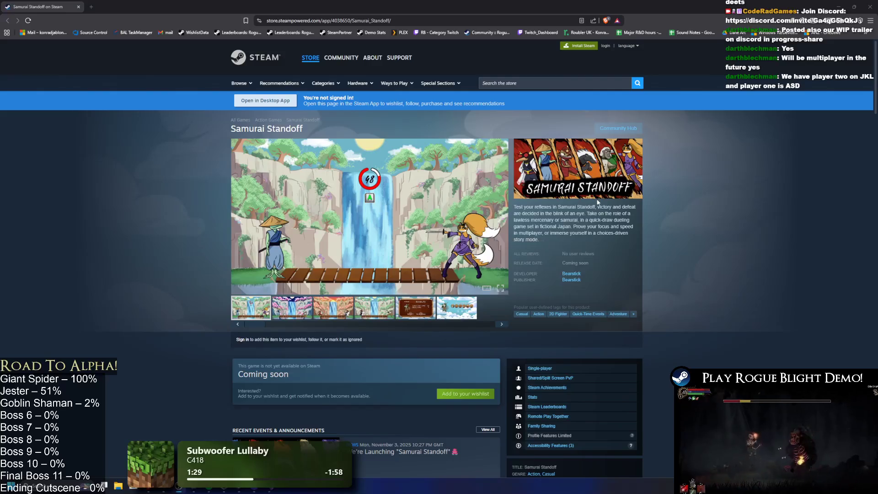
pyautogui.hotkey('alt', 'Tab')
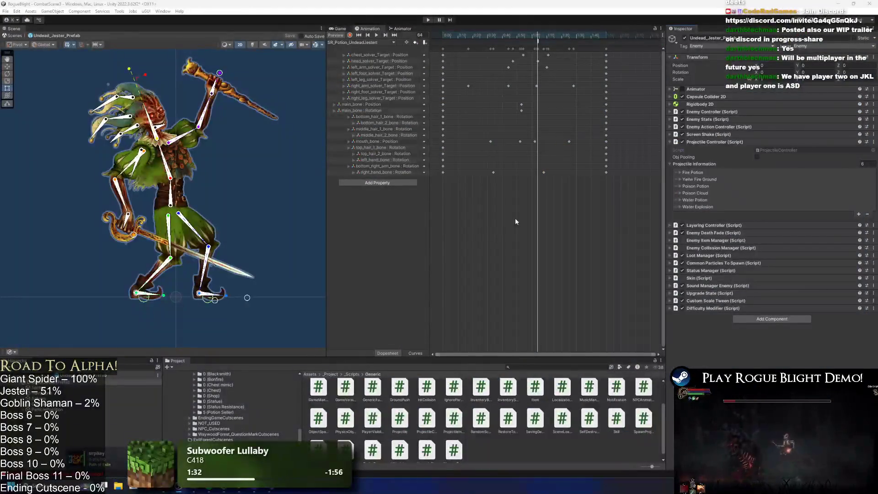
# Step: Set the Animation window playhead on the Jester's potion clip to frame 61
pyautogui.click(533, 35)
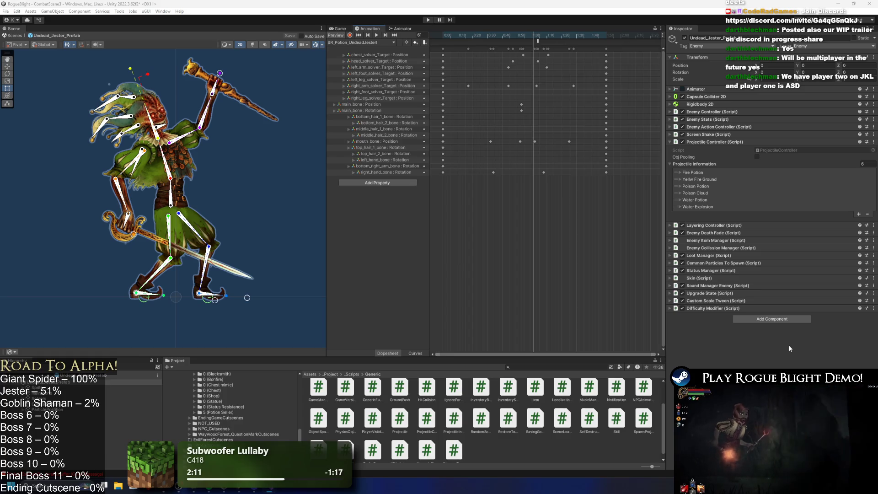
# Step: Prefix the Fire Potion and Yellow Fire Ground descriptions with 1 and 2
pyautogui.click(705, 173)
pyautogui.click(771, 179)
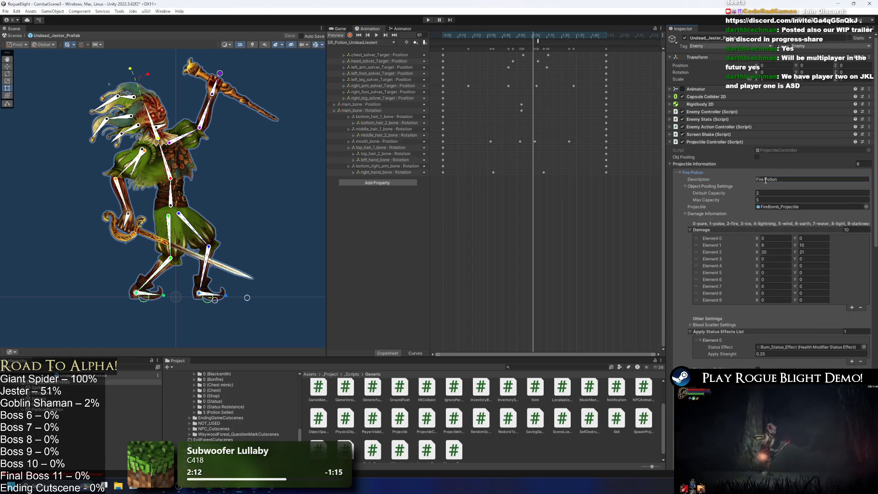
pyautogui.write('1')
pyautogui.press('BackSpace')
pyautogui.write('1.')
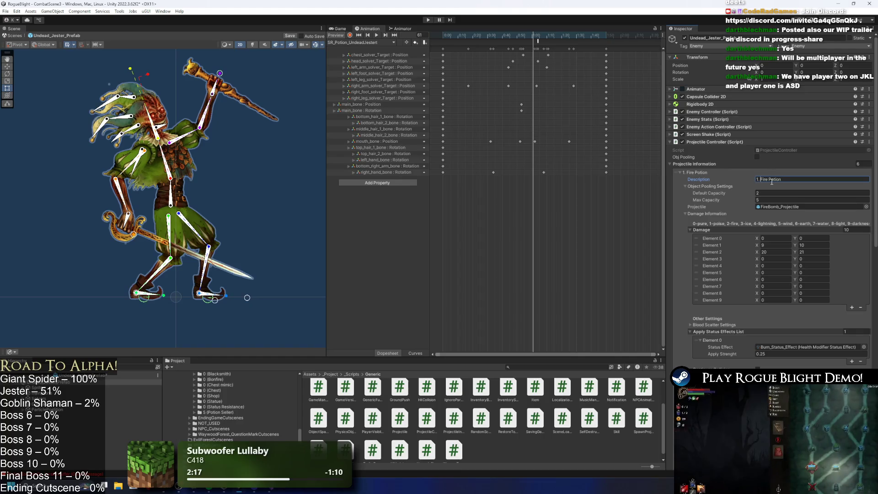
pyautogui.press('BackSpace')
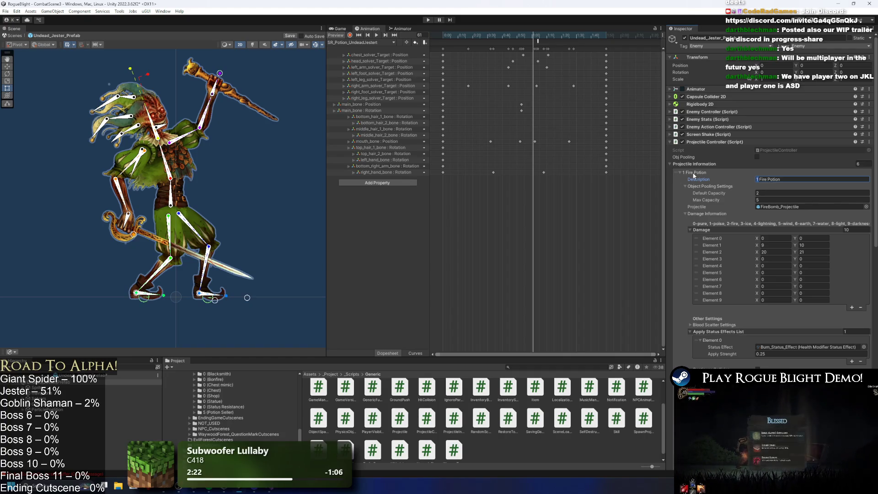
pyautogui.click(709, 174)
pyautogui.click(713, 178)
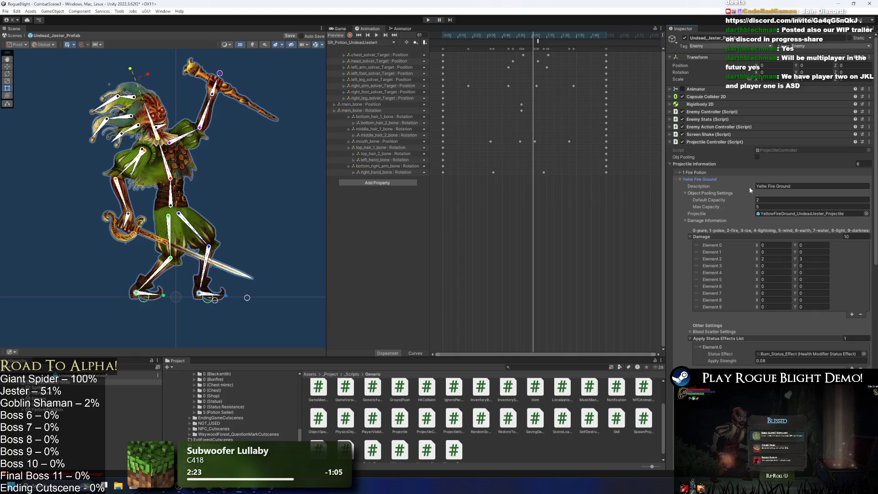
pyautogui.click(758, 185)
pyautogui.write('2')
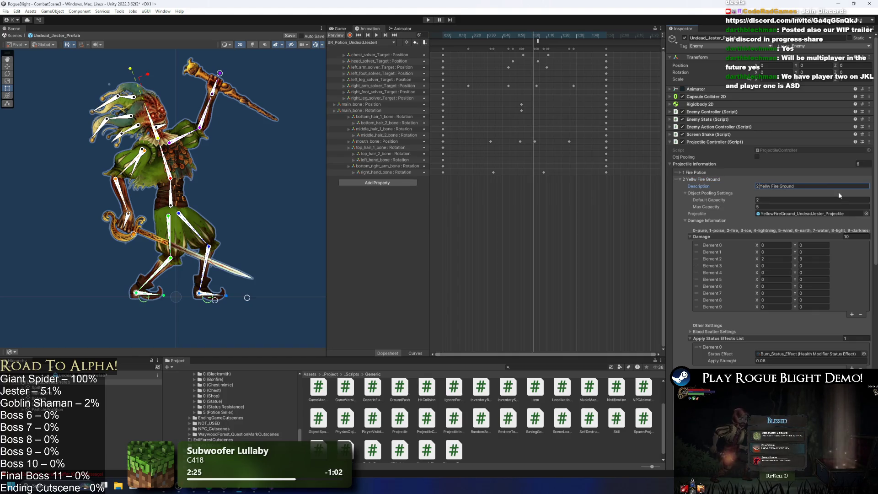
pyautogui.click(718, 179)
# Step: Prefix the Poison Potion and Poison Cloud descriptions with 3 and 4
pyautogui.click(714, 186)
pyautogui.click(771, 193)
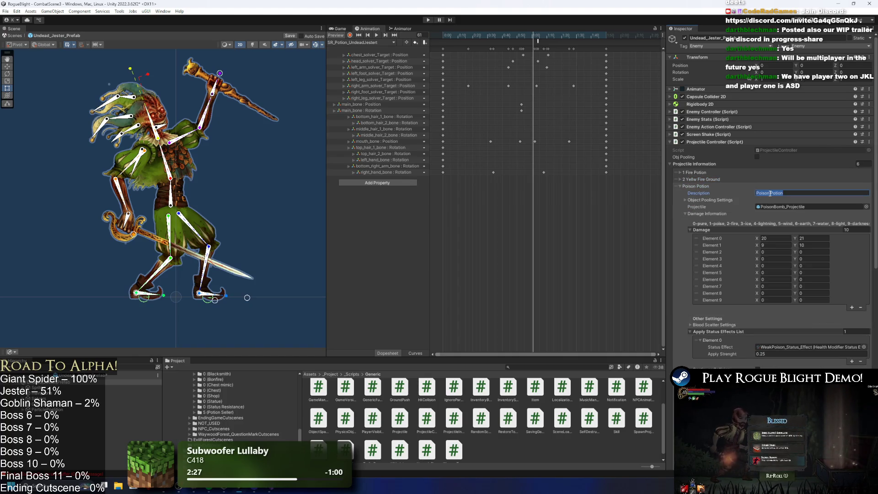
pyautogui.press('Home')
pyautogui.write('3')
pyautogui.click(698, 186)
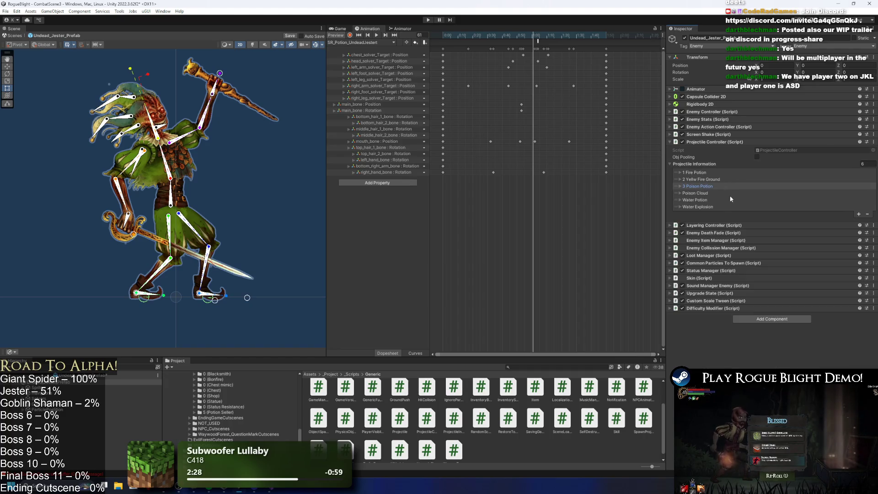
pyautogui.click(713, 193)
pyautogui.click(793, 200)
pyautogui.press('Home')
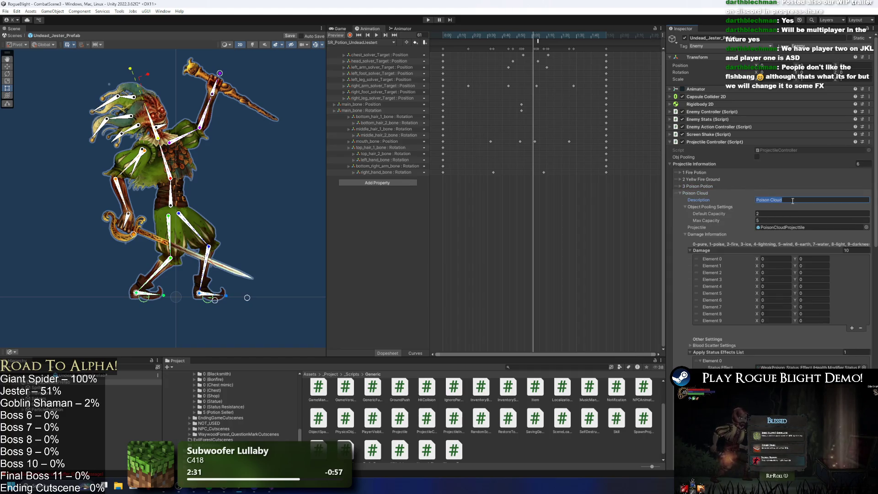
pyautogui.write('4')
pyautogui.click(719, 192)
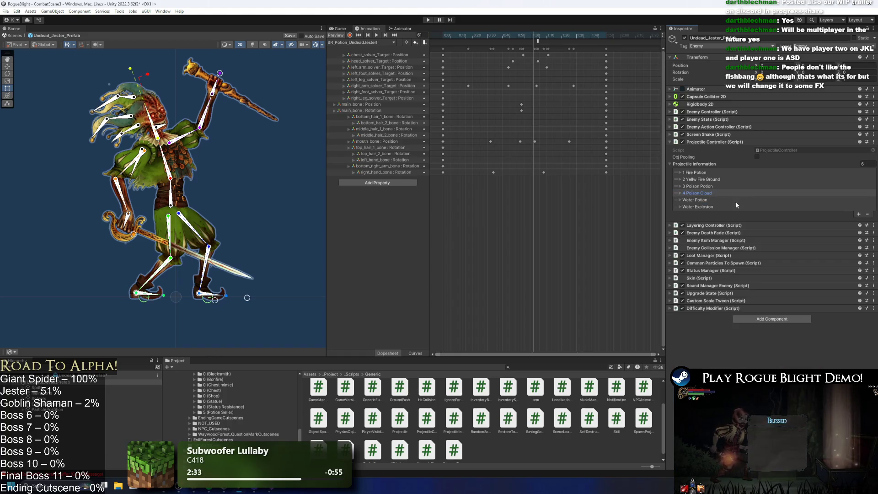
# Step: Prefix the Water Potion and Water Explosion descriptions with 5 and 6
pyautogui.click(713, 200)
pyautogui.click(778, 206)
pyautogui.press('Home')
pyautogui.write('5')
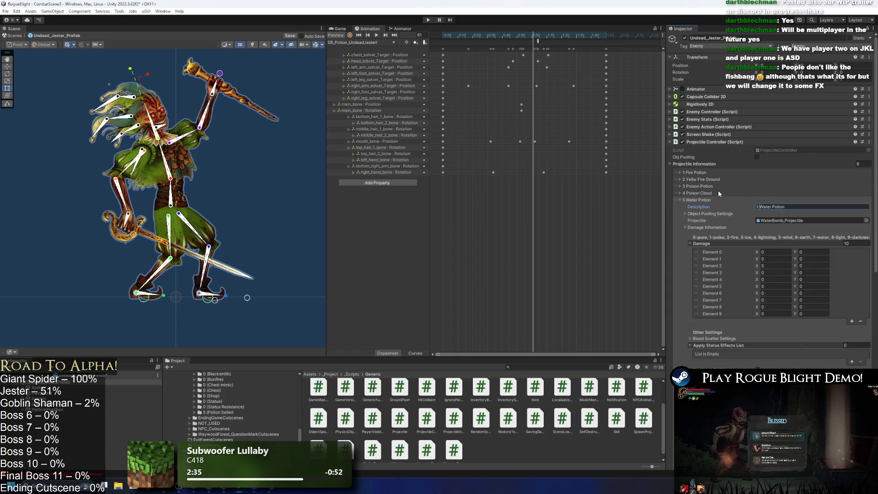
pyautogui.click(712, 202)
pyautogui.click(700, 207)
pyautogui.click(766, 213)
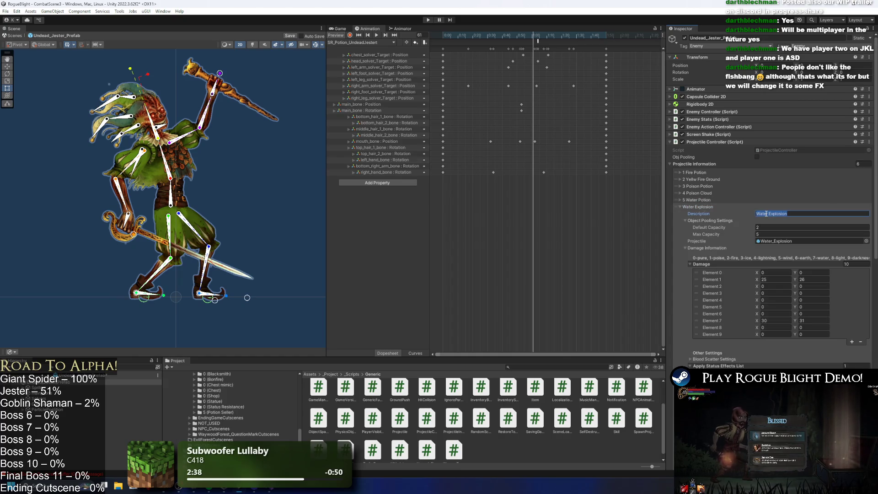
pyautogui.press('Home')
pyautogui.write('6')
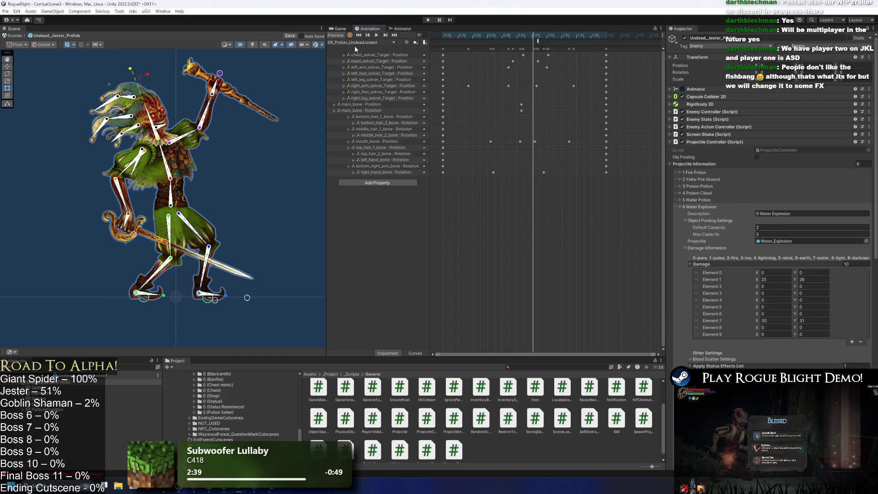
pyautogui.click(700, 207)
pyautogui.click(700, 179)
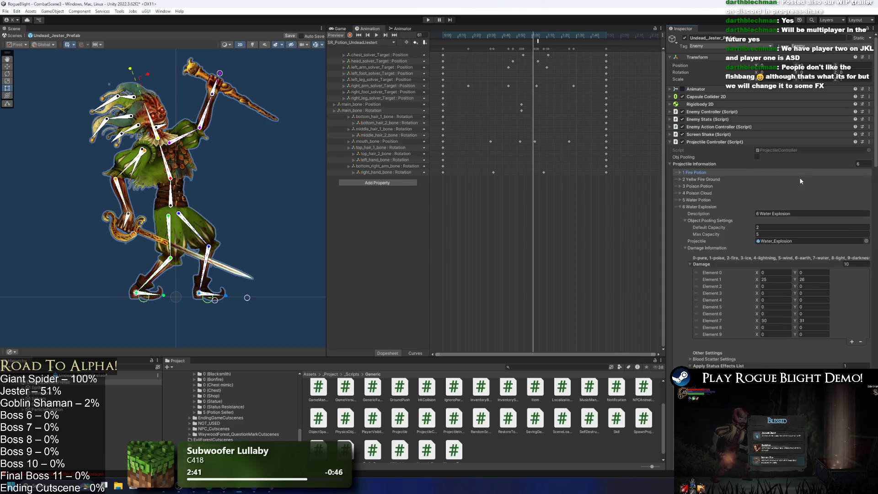
# Step: Append '(Area front)' to the 1 Fire Potion description and collapse the other open entries
pyautogui.click(789, 173)
pyautogui.click(800, 179)
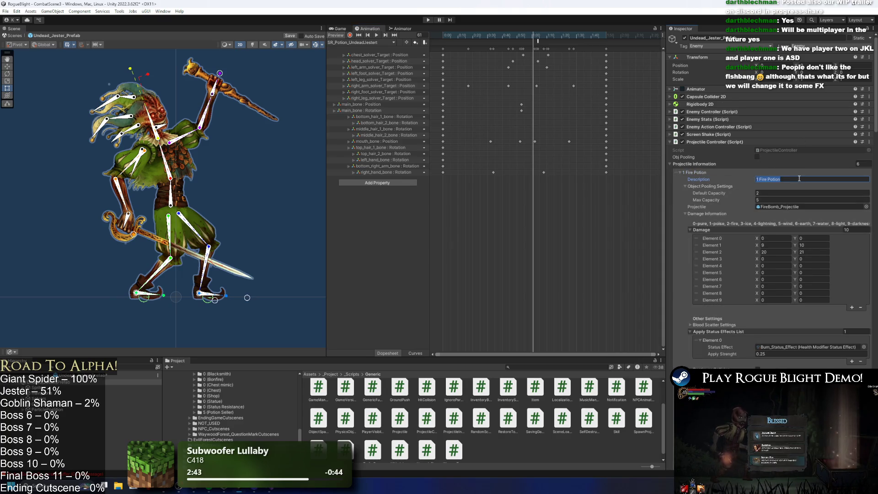
pyautogui.click(800, 179)
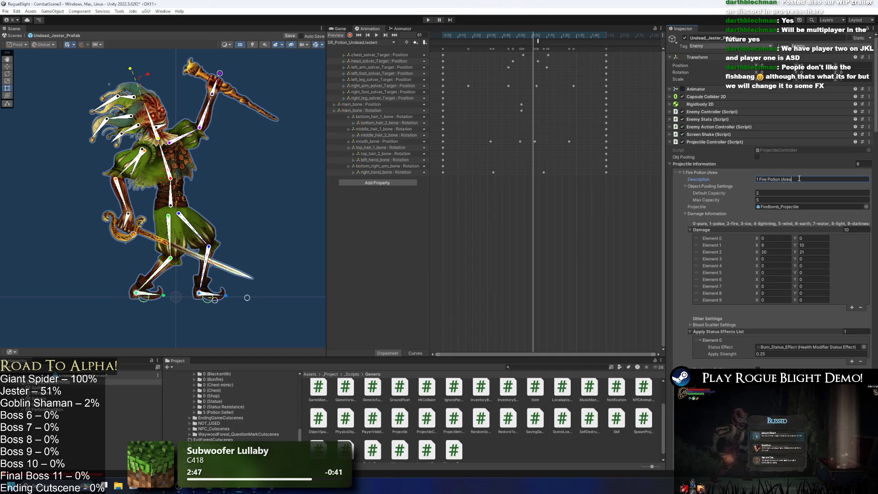
pyautogui.write('(Area front)')
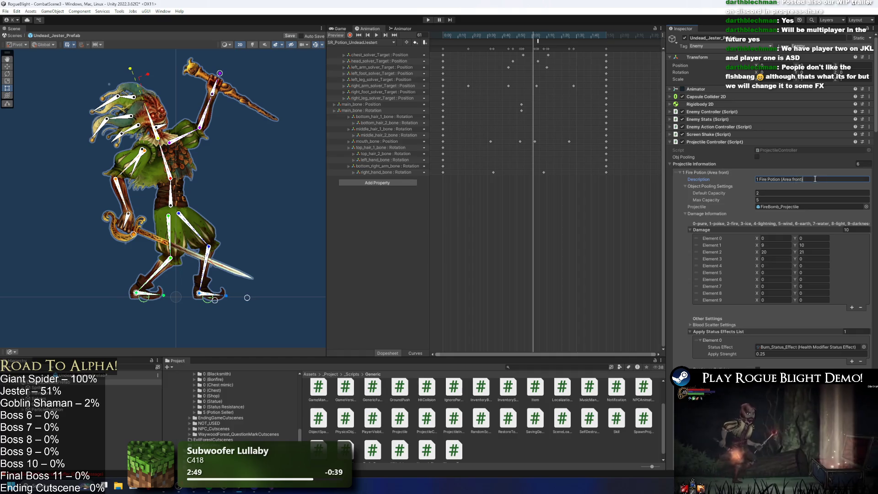
pyautogui.click(711, 173)
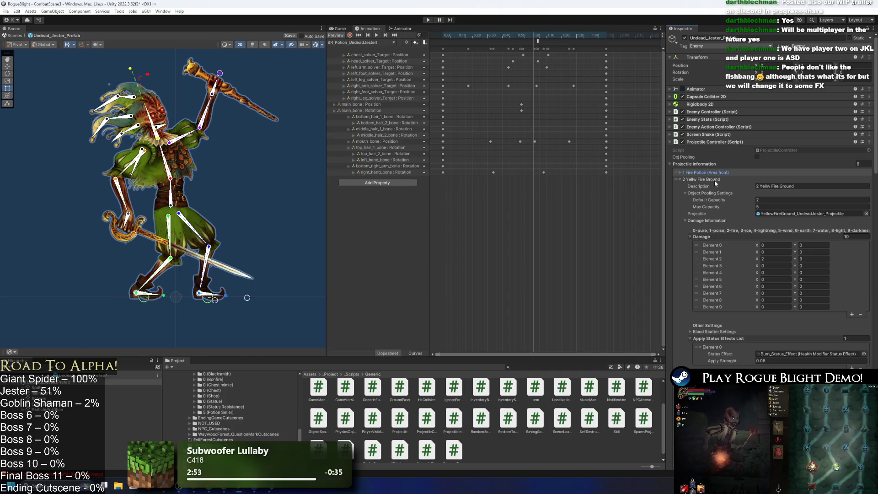
pyautogui.click(712, 179)
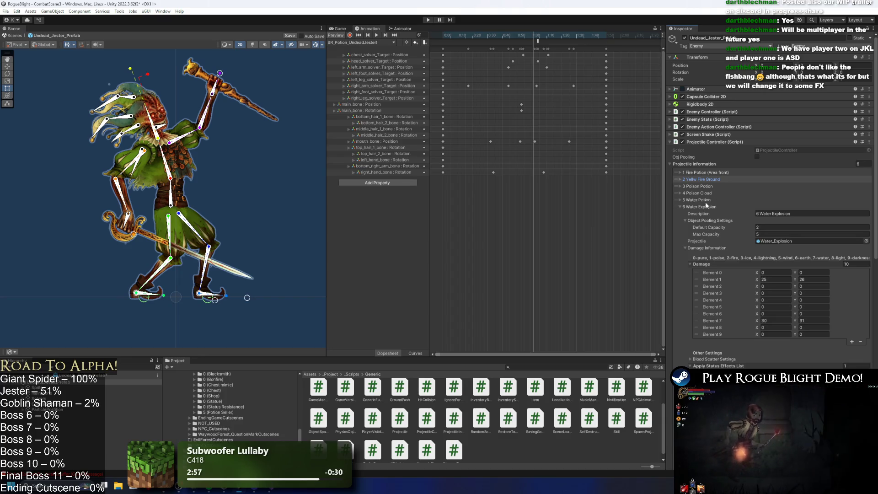
pyautogui.click(712, 207)
# Step: Tag 3 Poison Potion with '(area behind)' and 5 Water Potion with '(Area middle)'
pyautogui.click(710, 186)
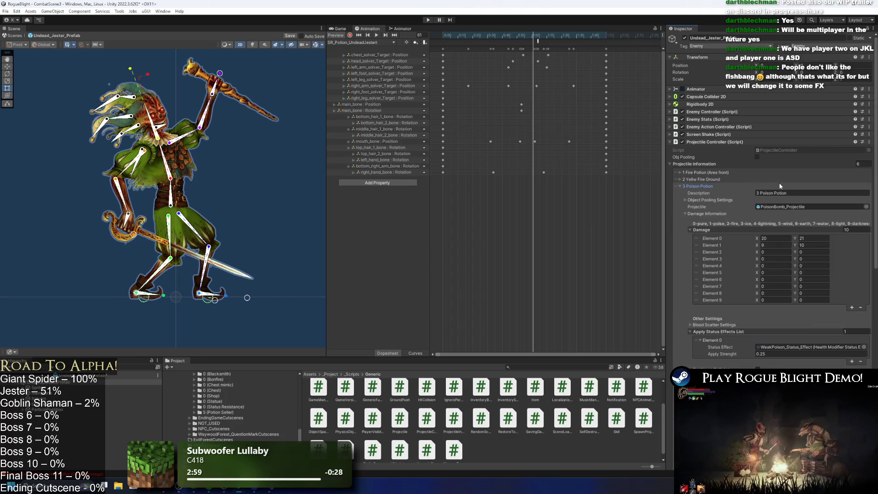
pyautogui.click(810, 193)
pyautogui.click(811, 193)
pyautogui.write('area behind)')
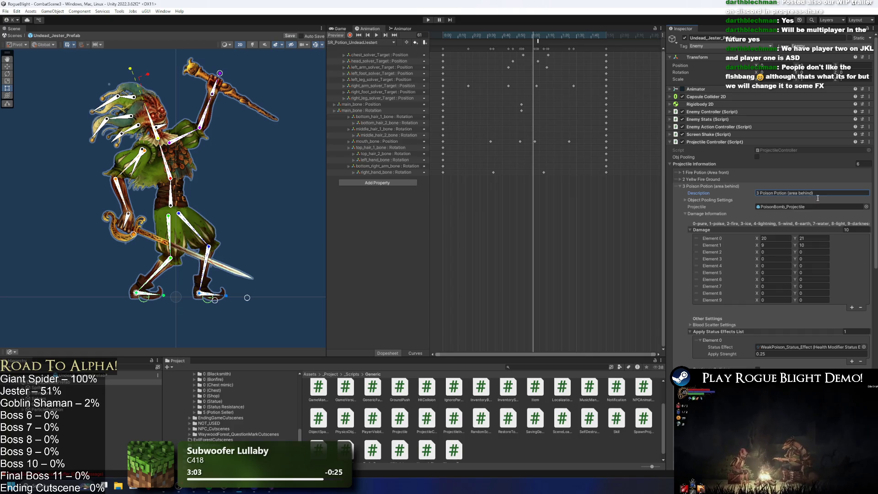
pyautogui.click(717, 188)
pyautogui.click(725, 200)
pyautogui.click(808, 207)
pyautogui.write('(A')
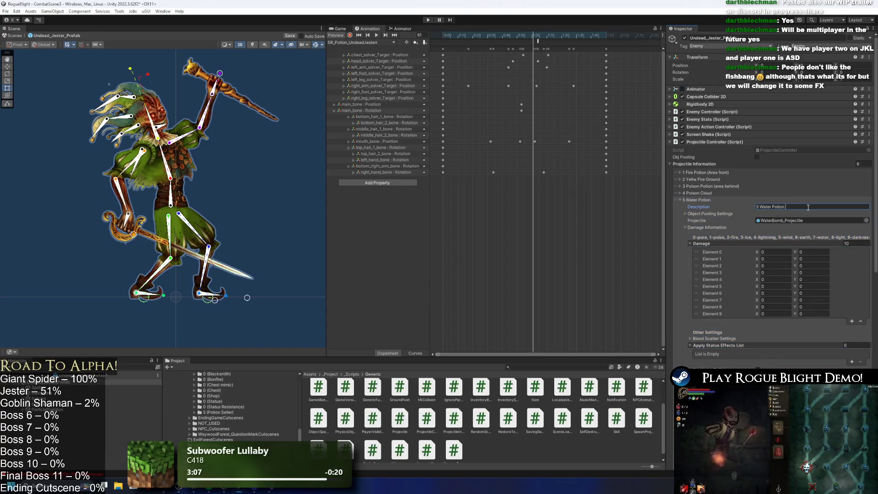
pyautogui.write('rea middle')
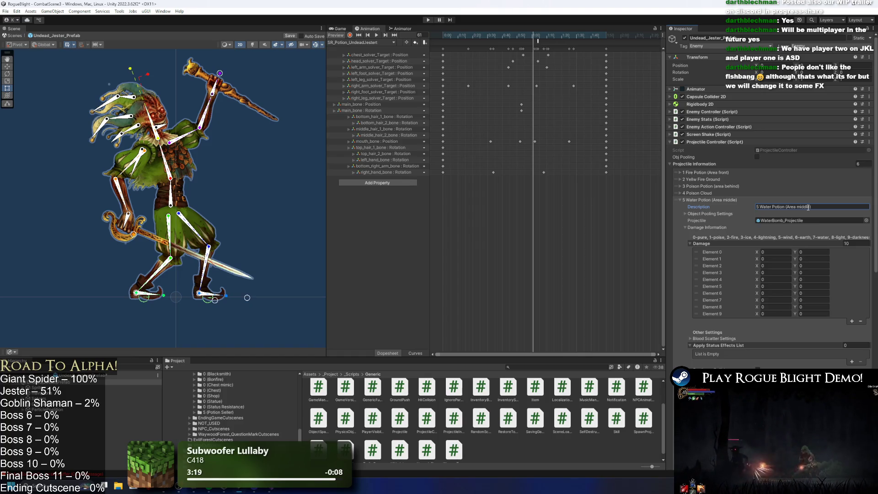
pyautogui.click(706, 200)
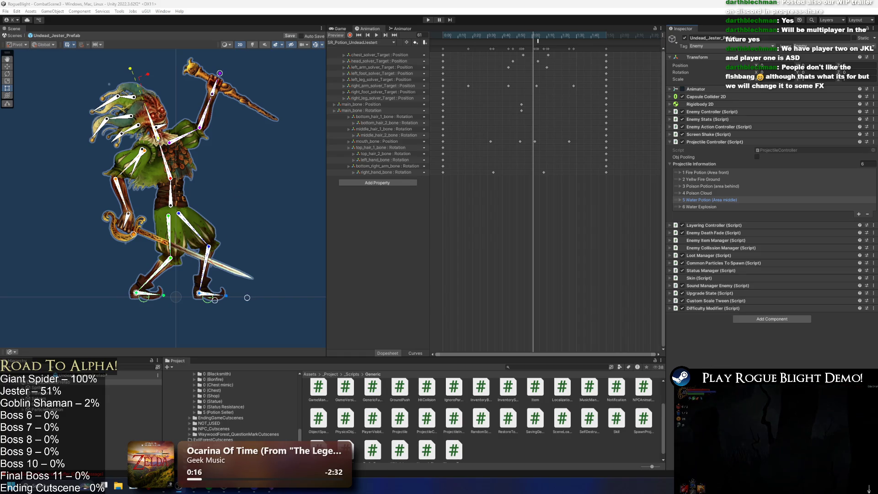
pyautogui.scroll(1, 451, 268)
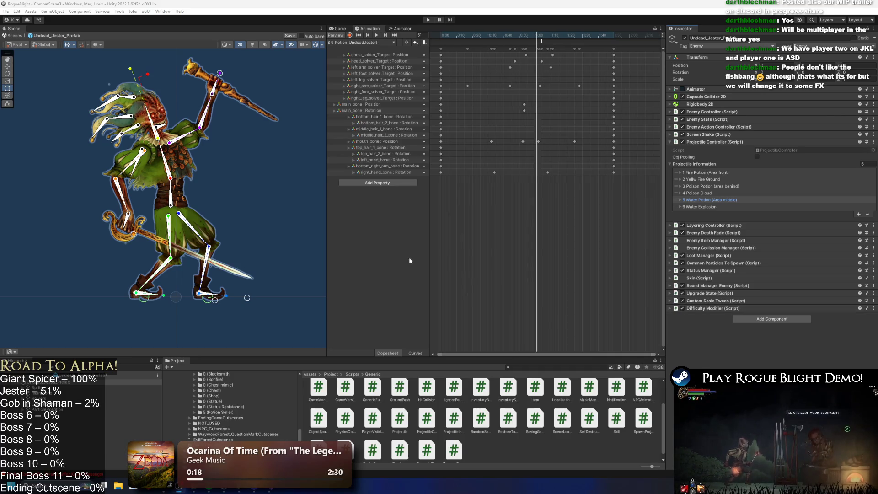
pyautogui.scroll(2, 239, 225)
pyautogui.scroll(1, 101, 178)
pyautogui.click(112, 146)
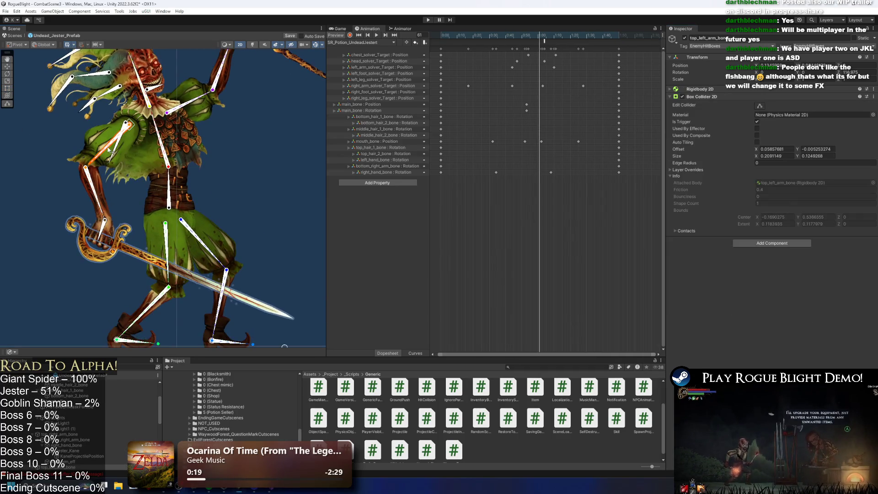
pyautogui.moveTo(113, 146)
pyautogui.mouseDown()
pyautogui.moveTo(270, 177)
pyautogui.moveTo(249, 145)
pyautogui.mouseUp()
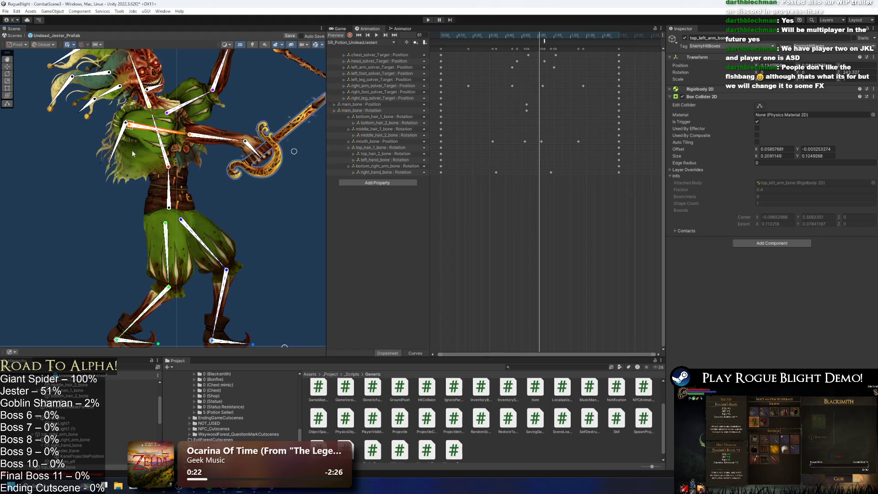
pyautogui.hotkey('ctrl', 'z')
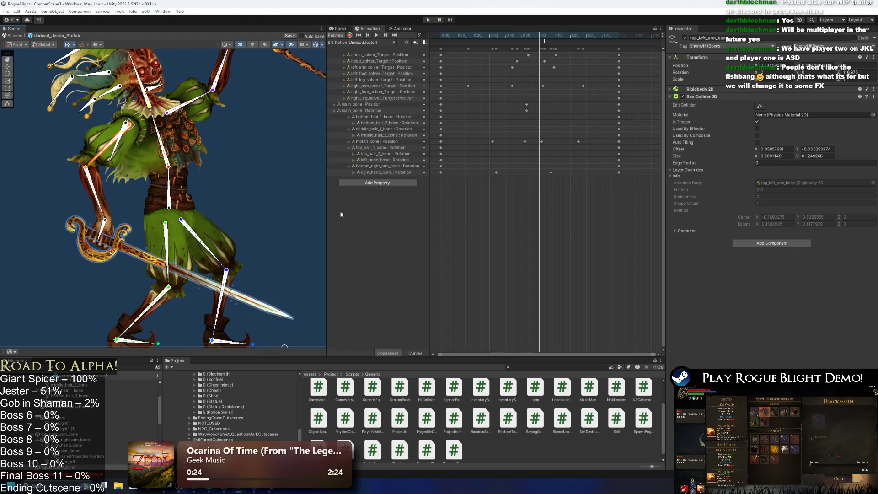
pyautogui.scroll(-1, 309, 213)
pyautogui.scroll(2, 75, 410)
pyautogui.scroll(2, 75, 410)
pyautogui.click(73, 382)
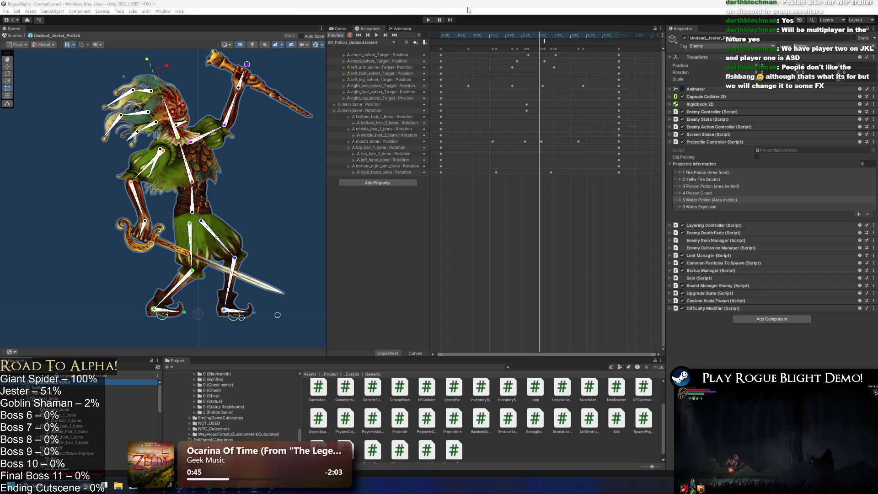
pyautogui.click(548, 35)
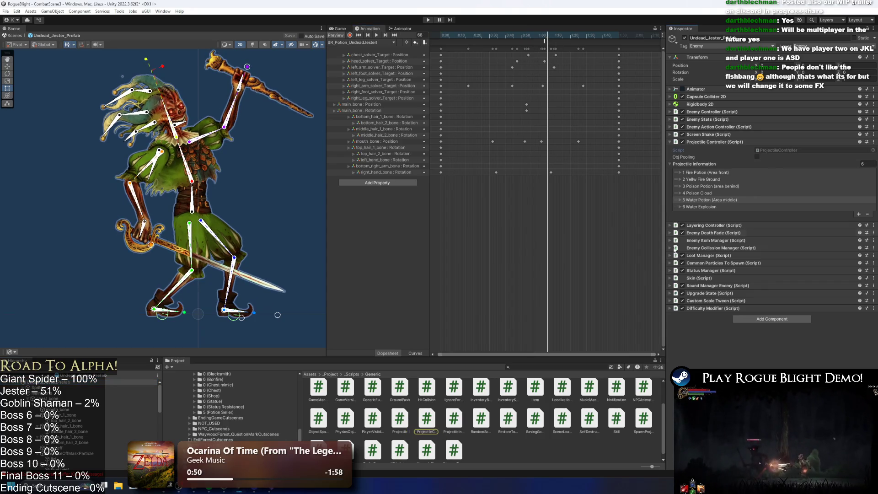
# Step: Add a new C# script to the Generic folder and name it MultiProjectileSpawner
pyautogui.click(493, 451)
pyautogui.rightClick(493, 450)
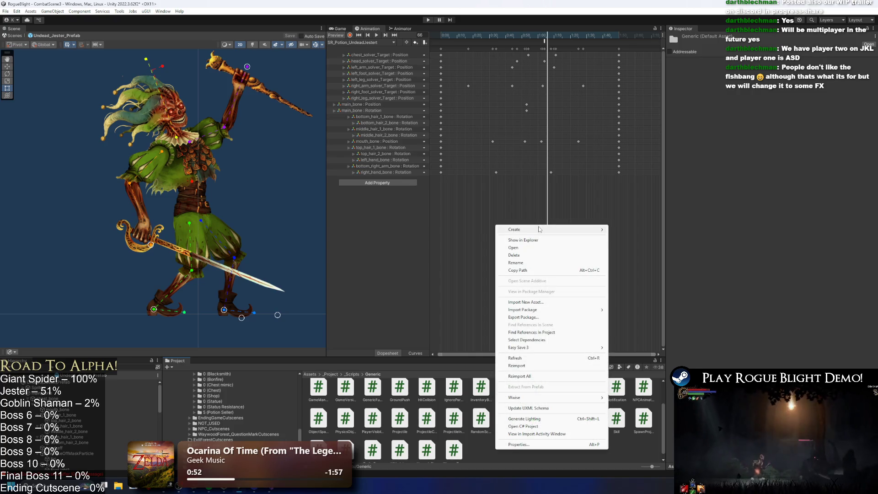
pyautogui.moveTo(542, 231)
pyautogui.click(664, 130)
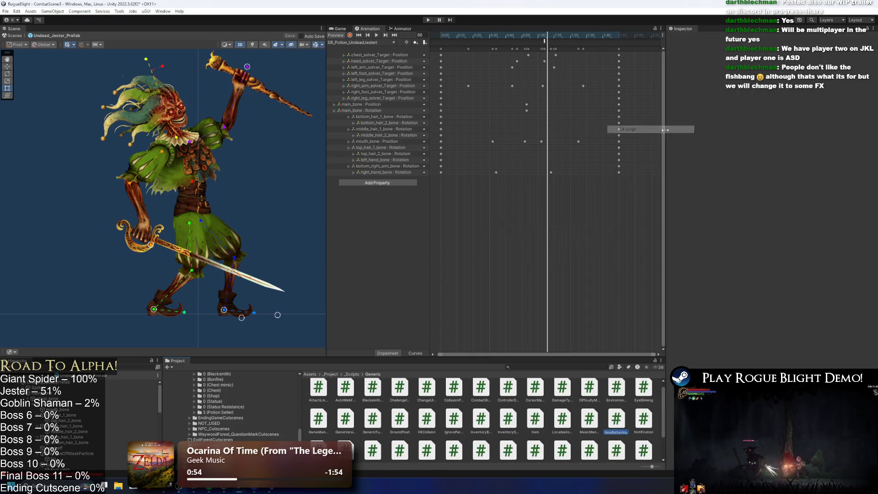
pyautogui.write('MultiPro')
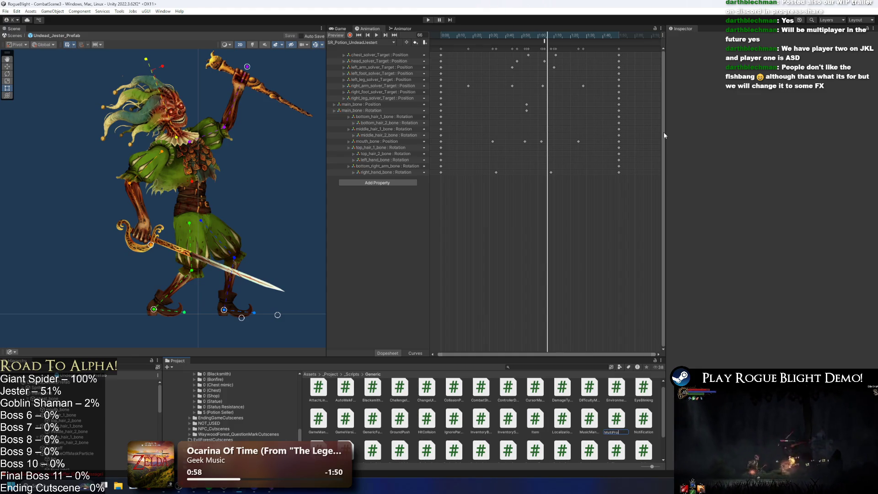
pyautogui.write('s')
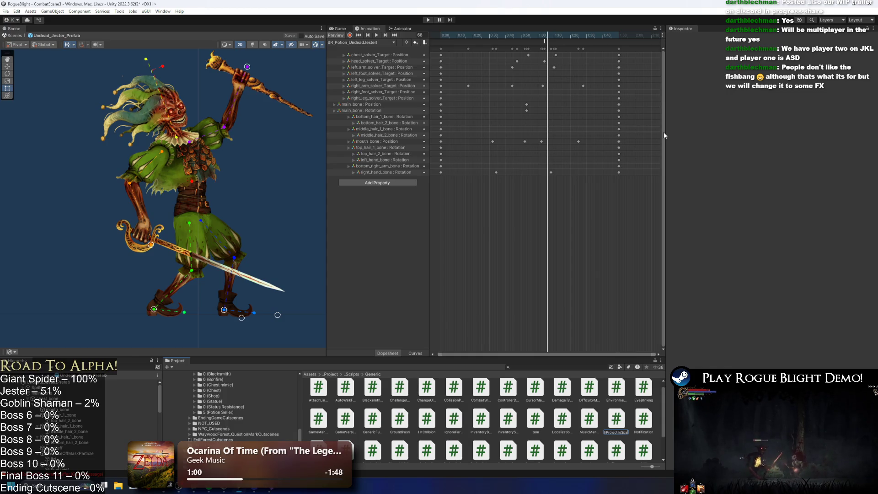
pyautogui.press('Return')
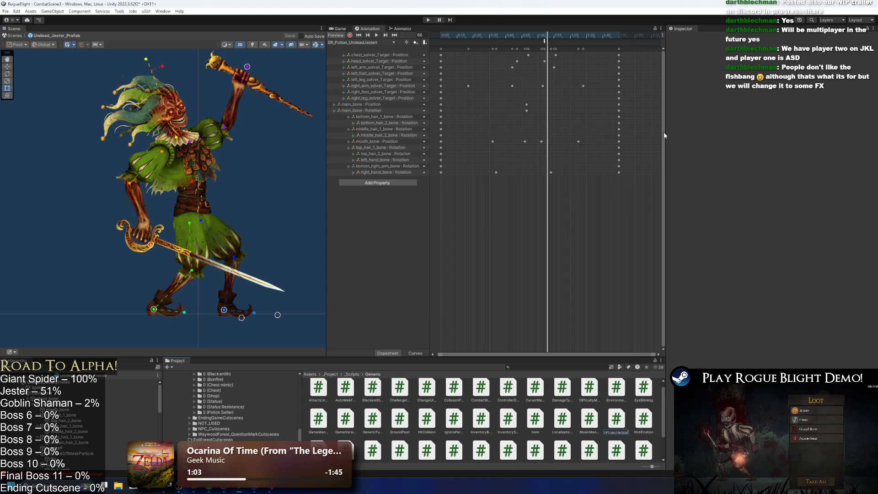
pyautogui.write('wner')
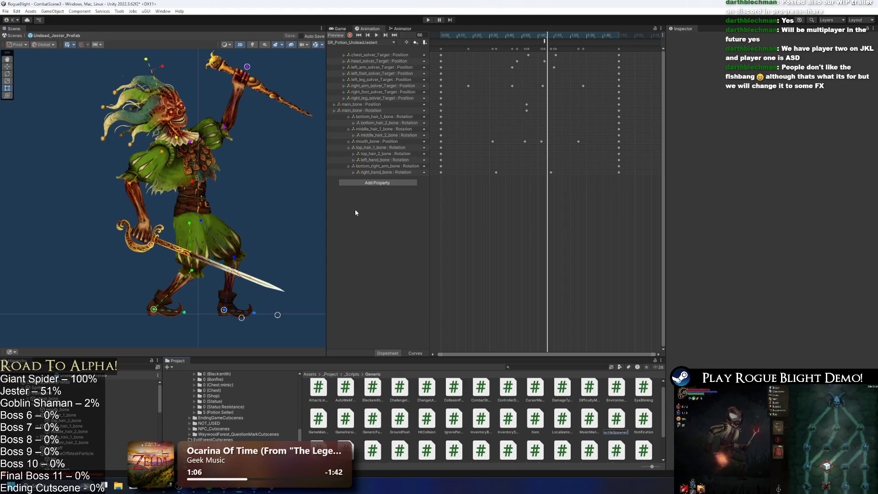
pyautogui.press('Return')
pyautogui.click(114, 382)
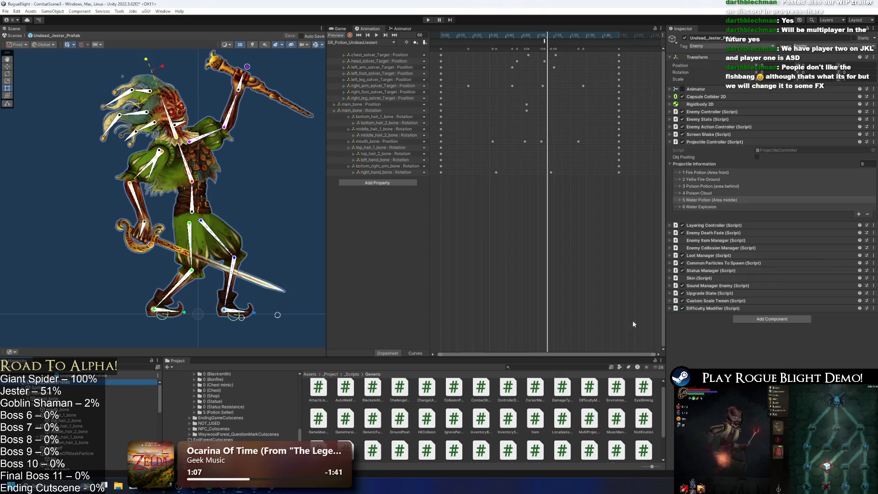
# Step: Search 'mul' in Add Component and preview the MultiProjectileSpawner script's contents
pyautogui.click(773, 320)
pyautogui.write('mul')
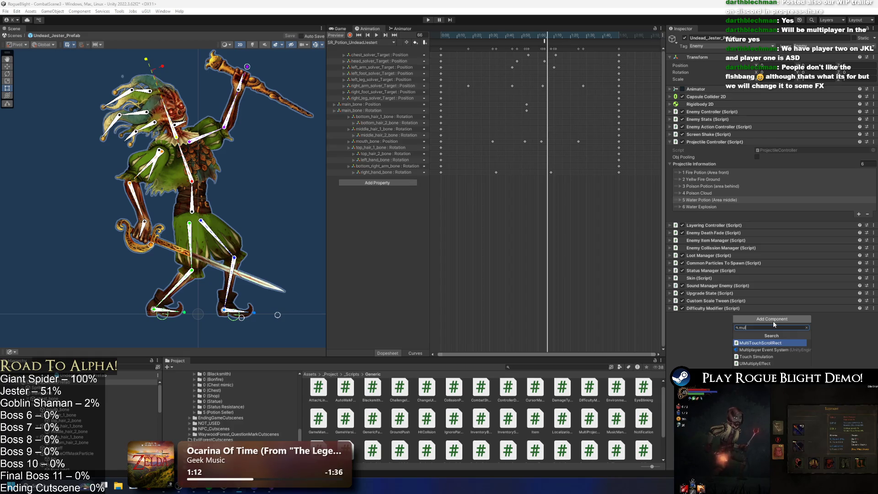
pyautogui.click(590, 420)
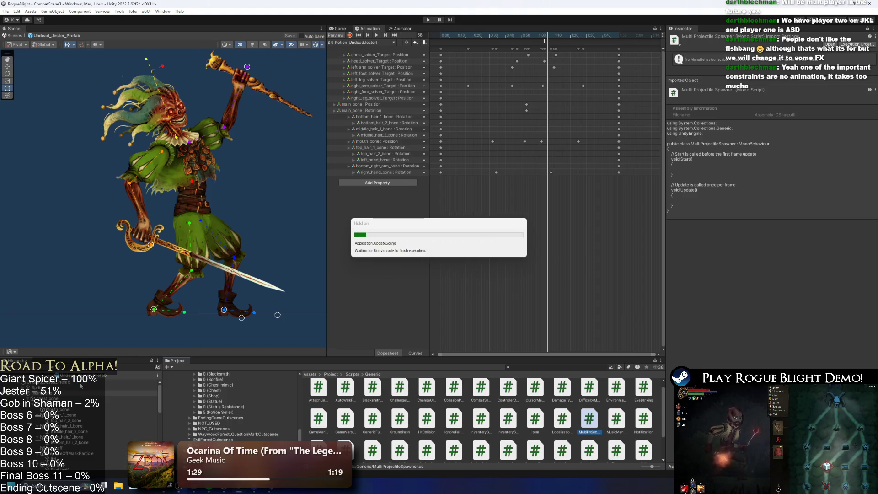
# Step: Add the Multi Projectile Spawner component to the Jester root and locate its script file
pyautogui.click(80, 385)
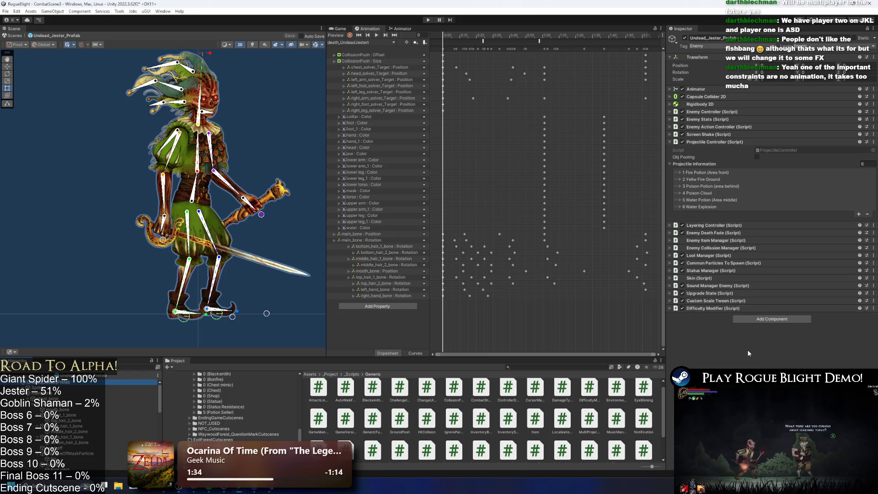
pyautogui.click(785, 319)
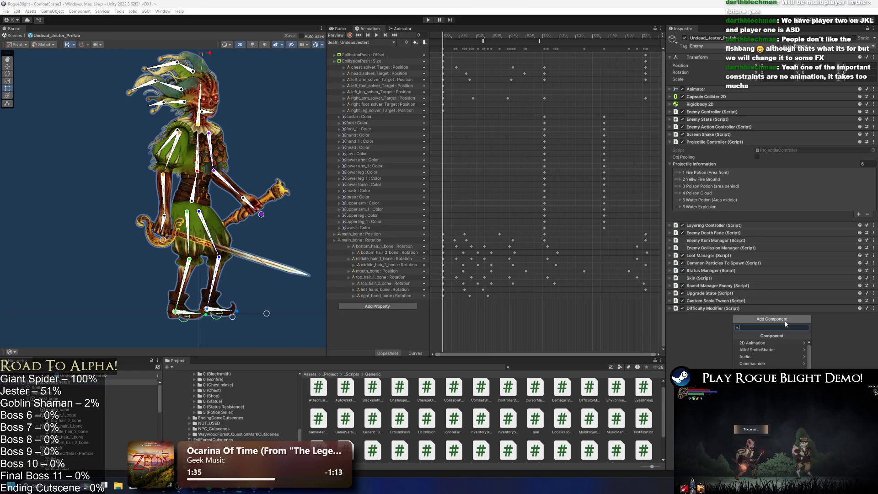
pyautogui.write('multi')
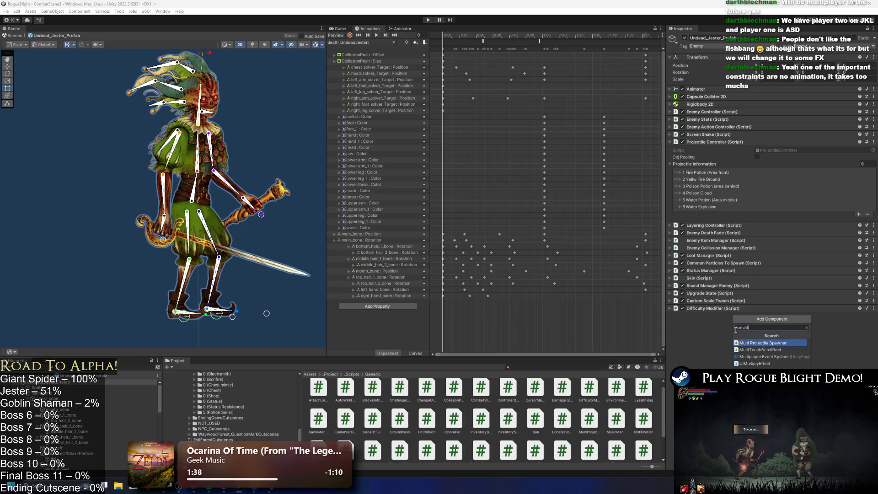
pyautogui.press('Return')
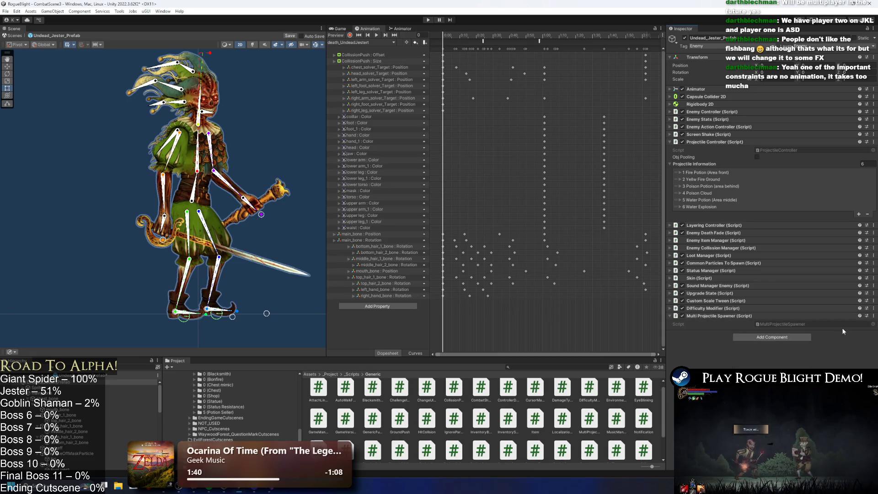
pyautogui.click(770, 323)
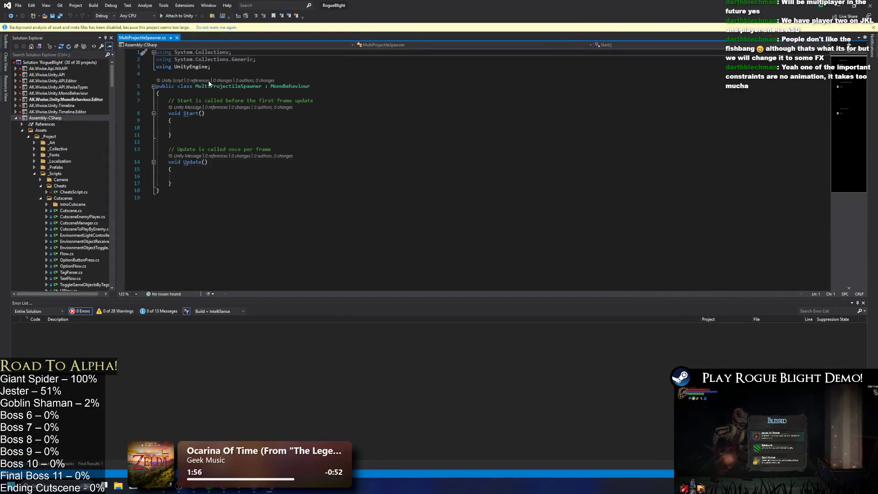
# Step: Declare a List<Vector2Int> field named randomProjectilesToSpawn at the top of the class
pyautogui.keyDown('ctrl'); pyautogui.scroll(5, 286, 123); pyautogui.keyUp('ctrl')
pyautogui.click(255, 103)
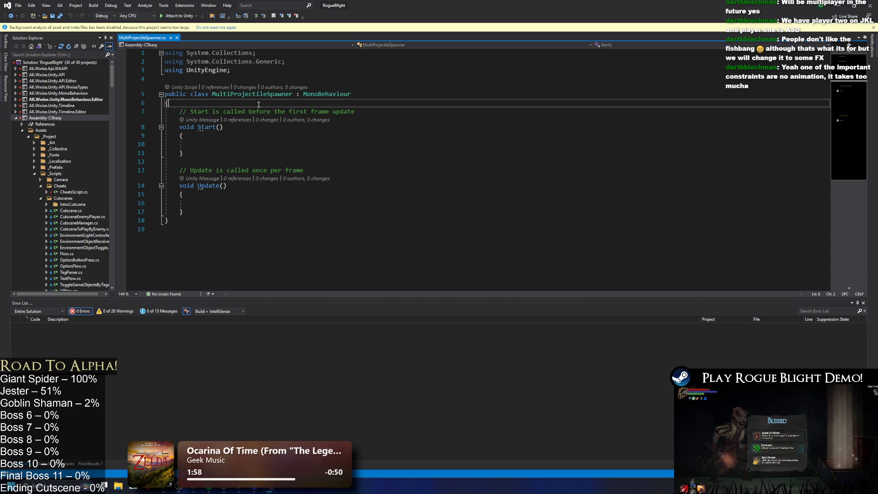
pyautogui.press('Return')
pyautogui.press('Return')
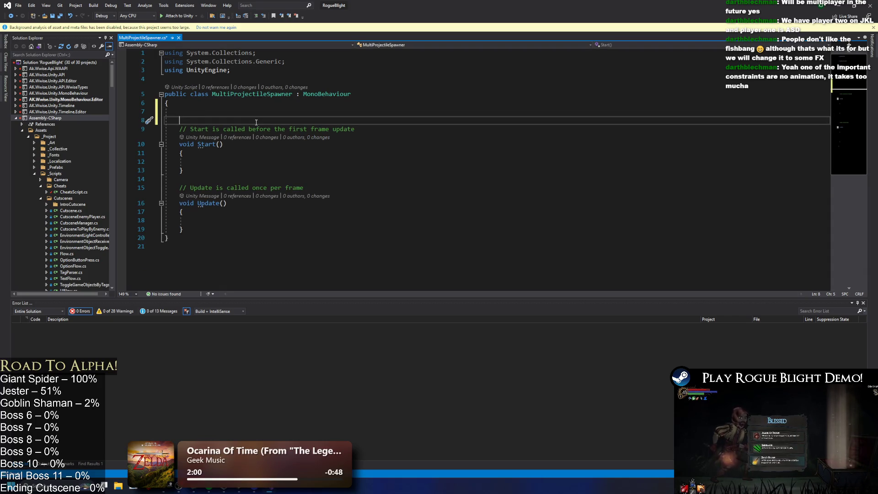
pyautogui.write('List')
pyautogui.press('Escape')
pyautogui.write('<Vector2INt')
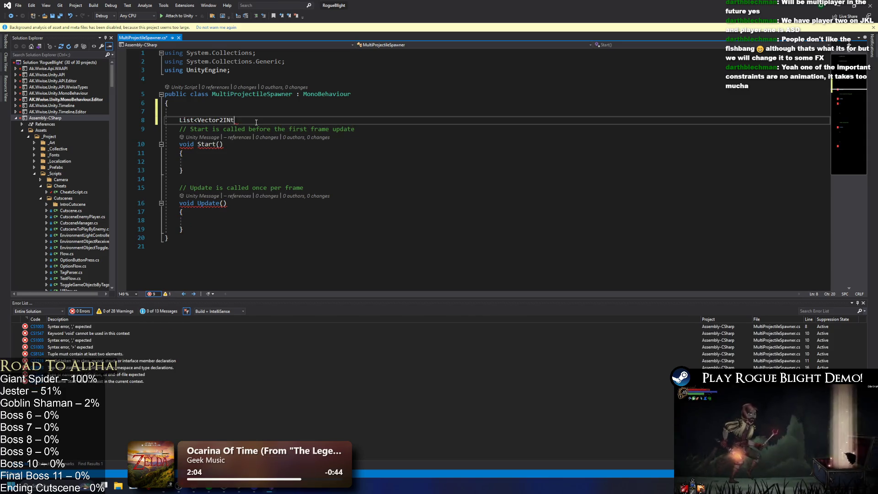
pyautogui.hotkey('ctrl', 'BackSpace')
pyautogui.press('Down')
pyautogui.press('Tab')
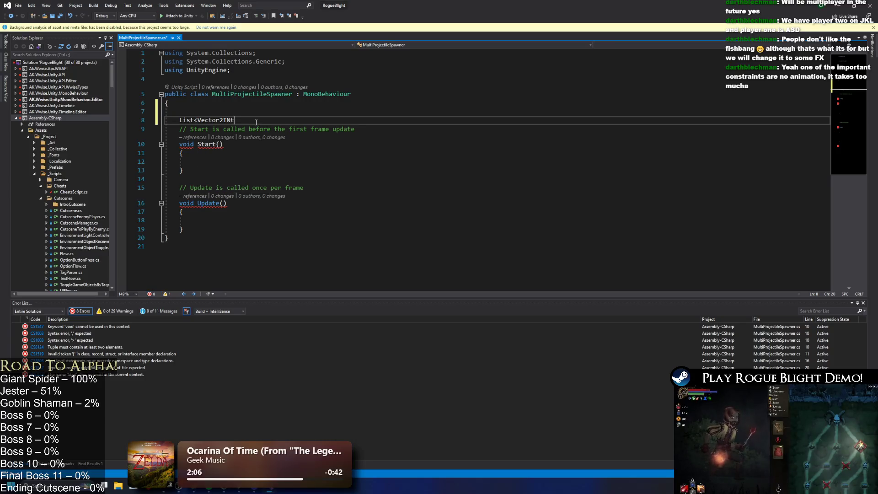
pyautogui.write('>')
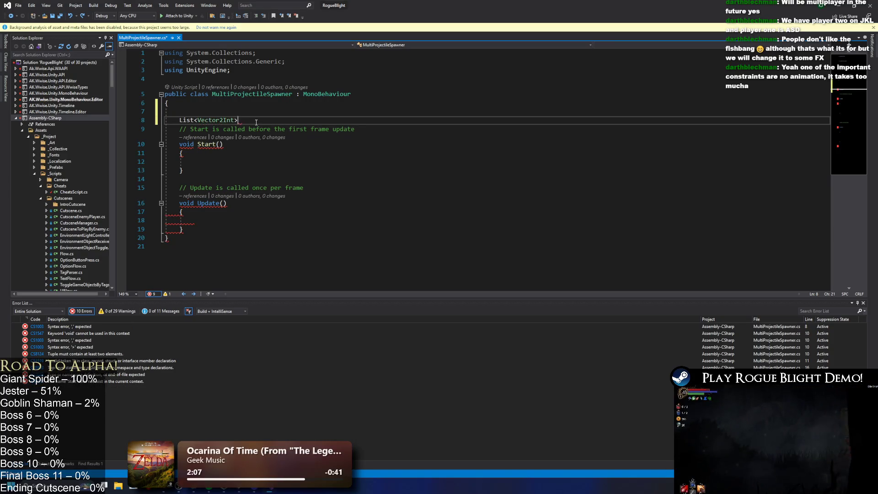
pyautogui.press('Return')
pyautogui.press('Up')
pyautogui.press('End')
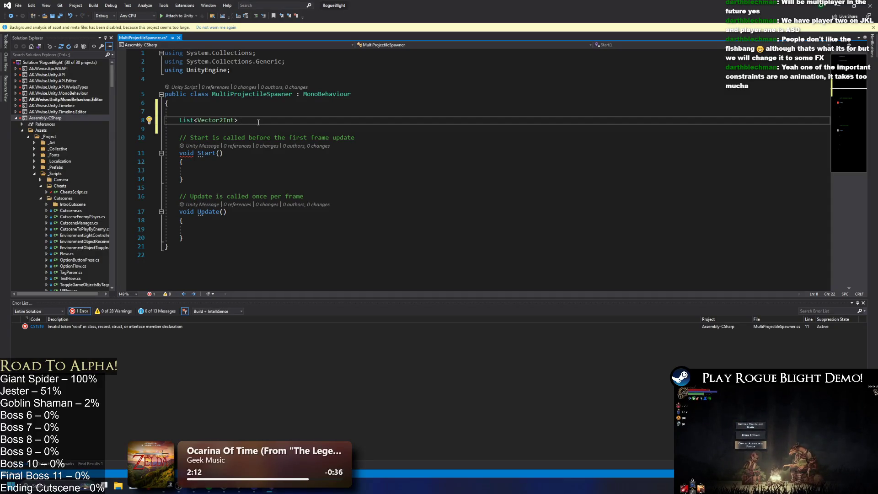
pyautogui.write('random')
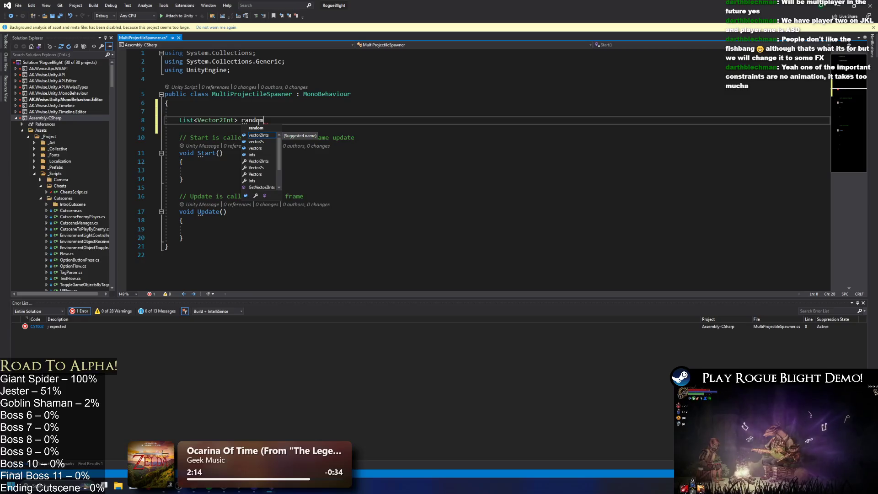
pyautogui.write('ProjectilesToSpawn;')
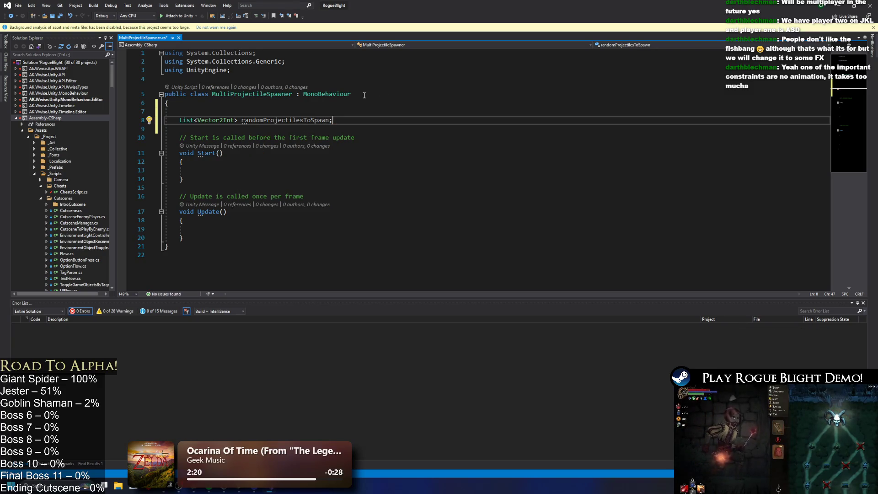
# Step: Mark the randomProjectilesToSpawn field with the [SerializeField] attribute
pyautogui.click(178, 117)
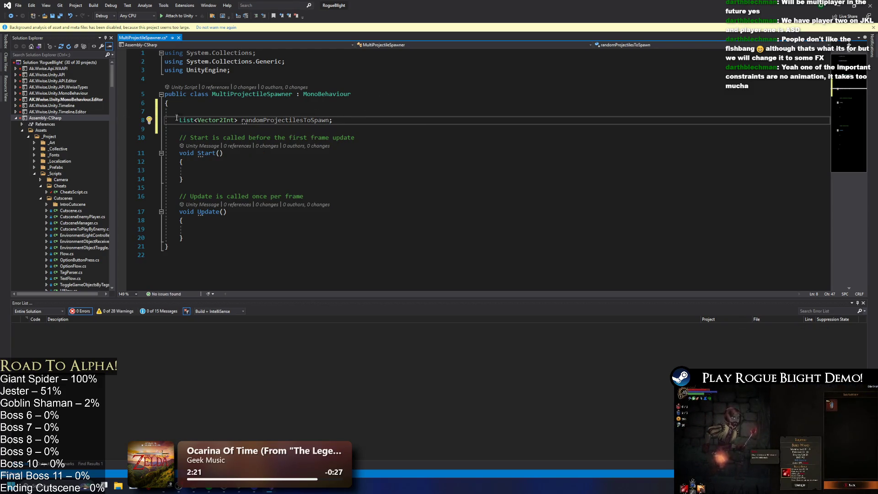
pyautogui.write('[')
pyautogui.press('Left')
pyautogui.write('Seri')
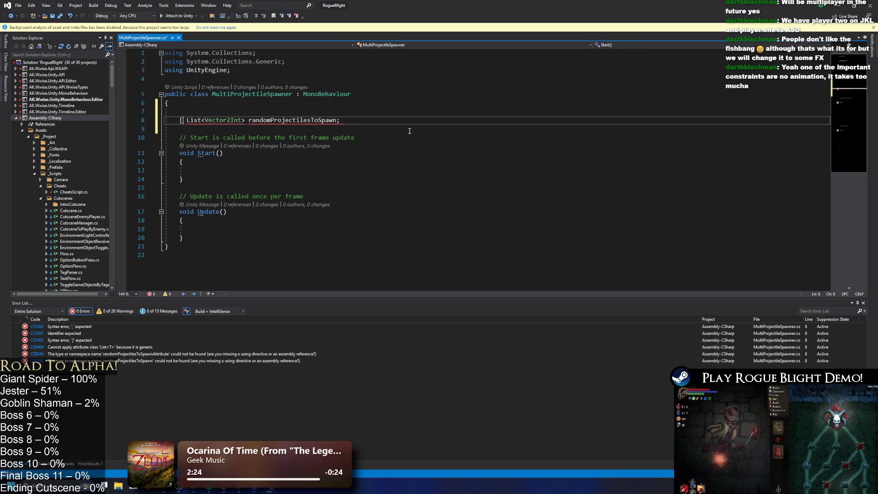
pyautogui.press('Tab')
pyautogui.write(']')
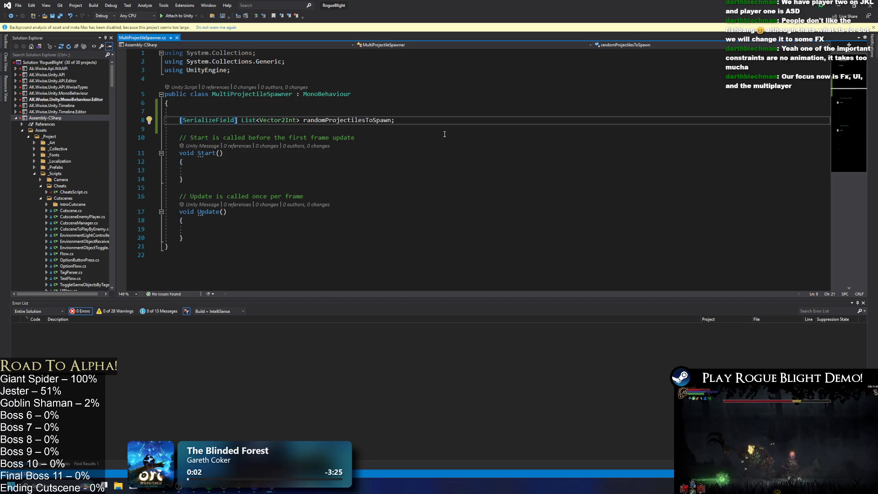
pyautogui.press('Down')
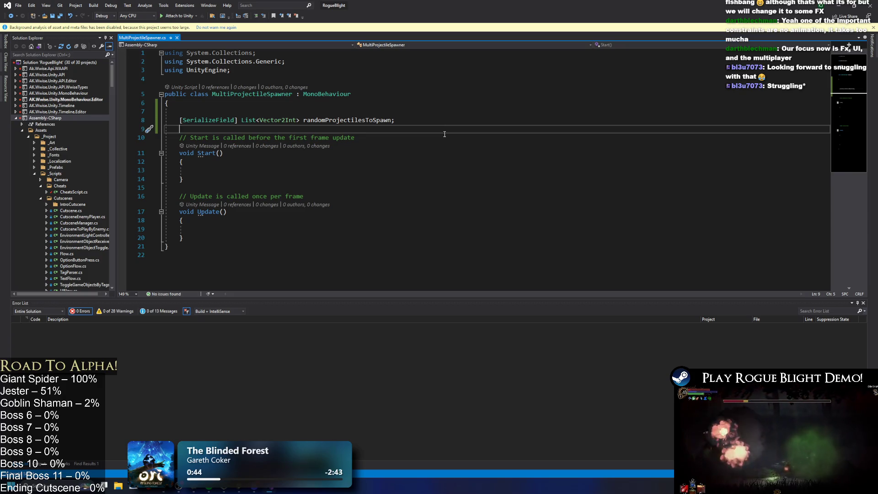
# Step: Delete the empty line between the class's opening brace and the randomProjectilesToSpawn field
pyautogui.click(190, 113)
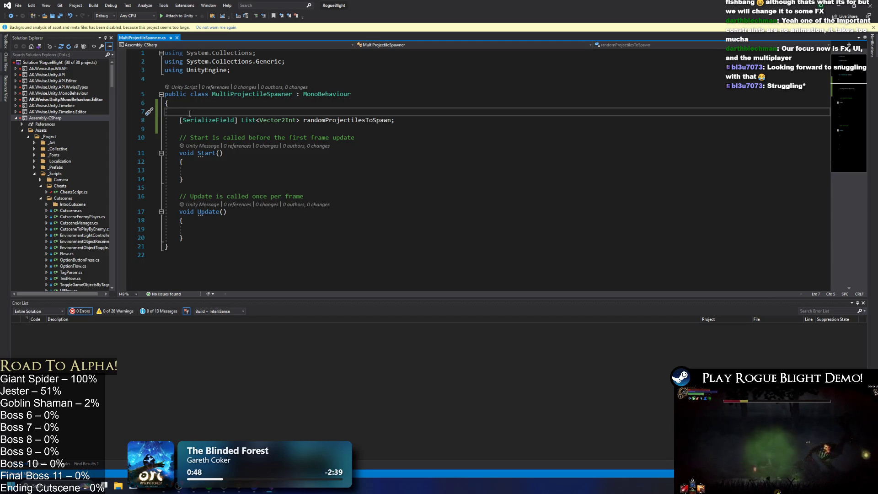
pyautogui.press('Delete')
pyautogui.press('Down')
pyautogui.press('Down')
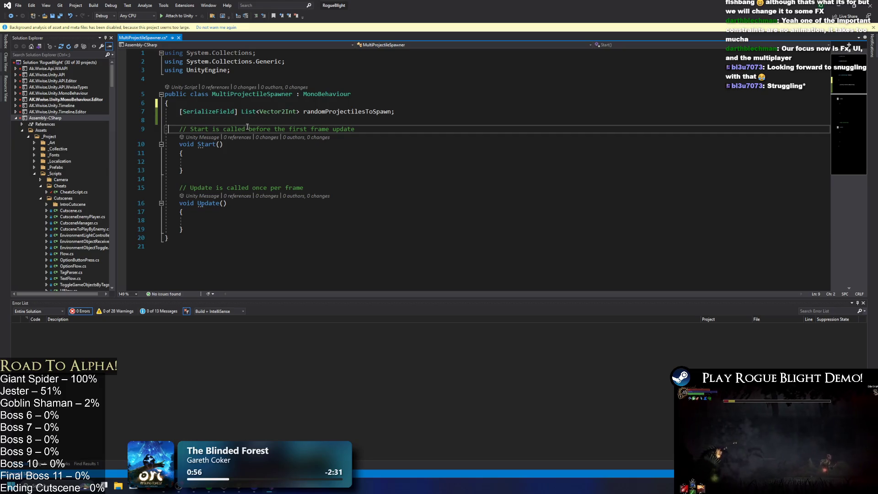
pyautogui.keyDown('shift'); pyautogui.click(340, 177); pyautogui.keyUp('shift')
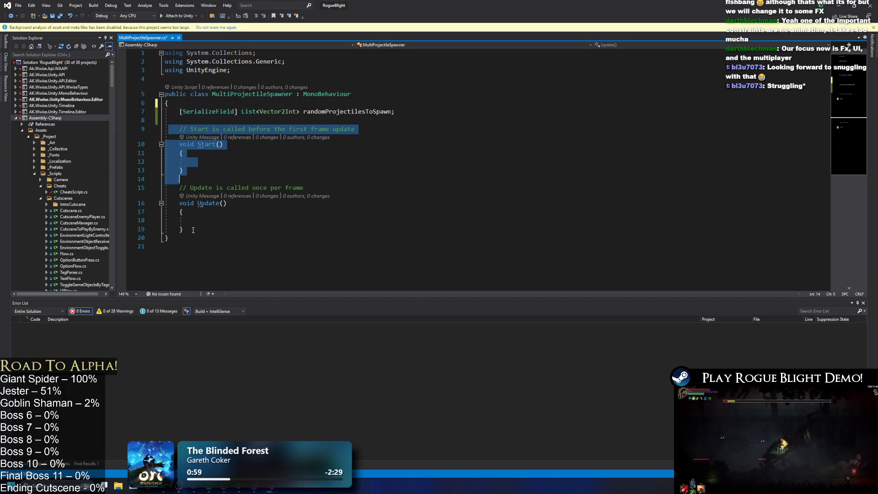
pyautogui.moveTo(188, 230); pyautogui.dragTo(165, 179)
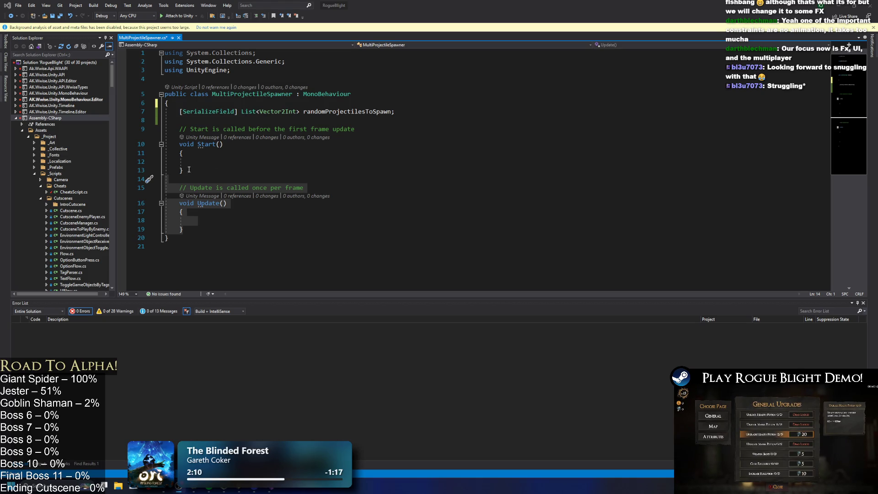
pyautogui.doubleClick(208, 204)
# Step: Rename Update to SpawnRandomProjectile(int index) and begin a GetComponent<ProjectileController>().SpawnProjectile call
pyautogui.write('Spaw')
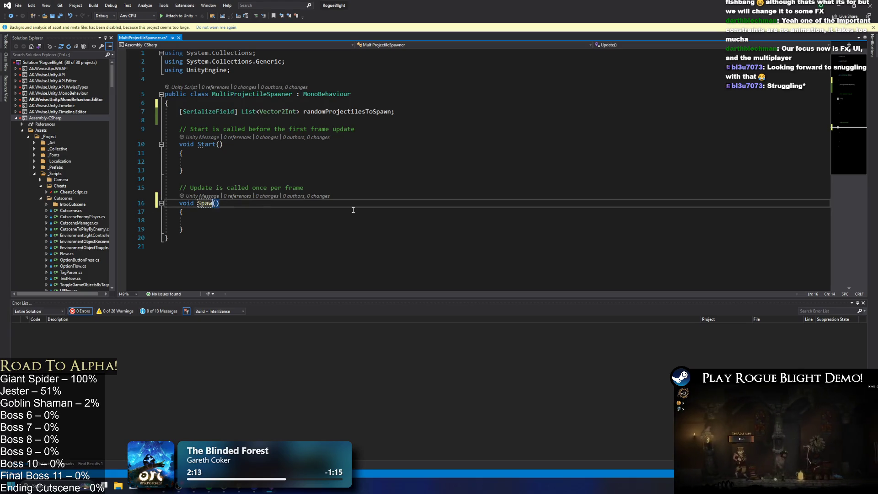
pyautogui.write('nRandomProjectile')
pyautogui.press('Right')
pyautogui.write('int index')
pyautogui.press('Down')
pyautogui.press('Down')
pyautogui.write('GetComponent<Proj')
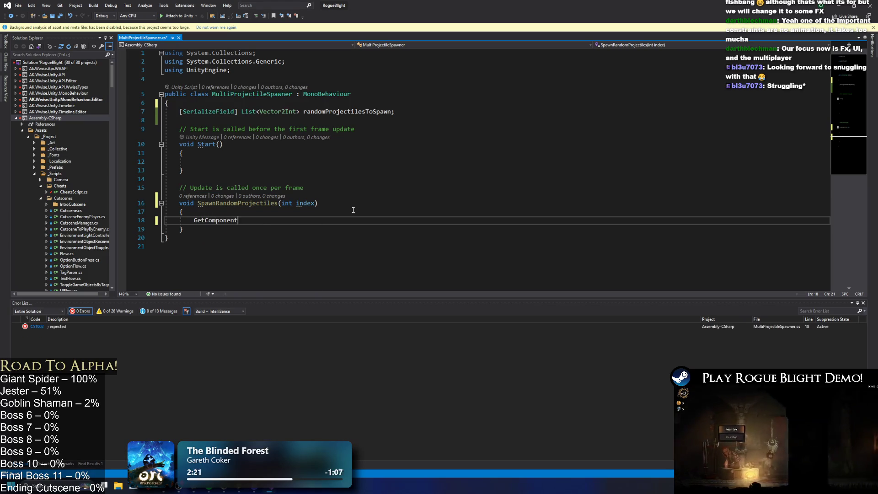
pyautogui.write('ectil')
pyautogui.press('Tab')
pyautogui.write('>().SpawnProjectile')
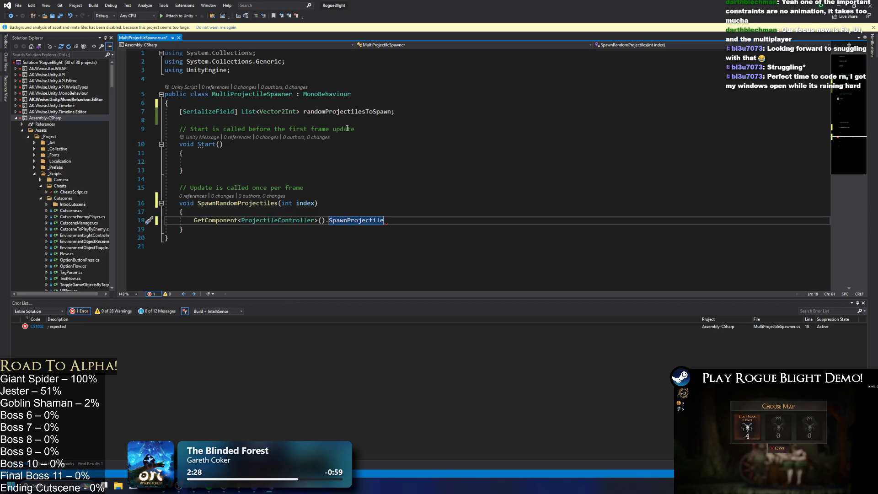
# Step: Pass randomProjectilesToSpawn[index] as the SpawnProjectile argument and remove the leftover empty line
pyautogui.doubleClick(354, 112)
pyautogui.hotkey('ctrl', 'c')
pyautogui.click(278, 211)
pyautogui.press('Return')
pyautogui.hotkey('ctrl', 'v')
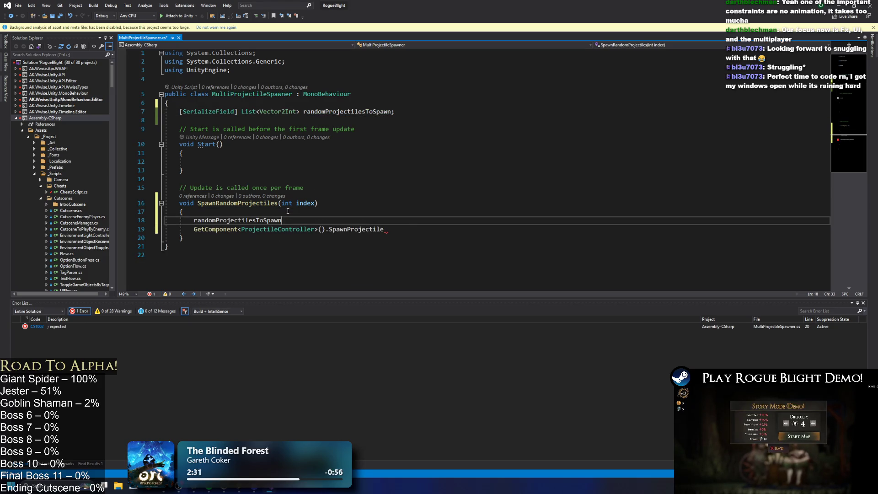
pyautogui.write('[index]')
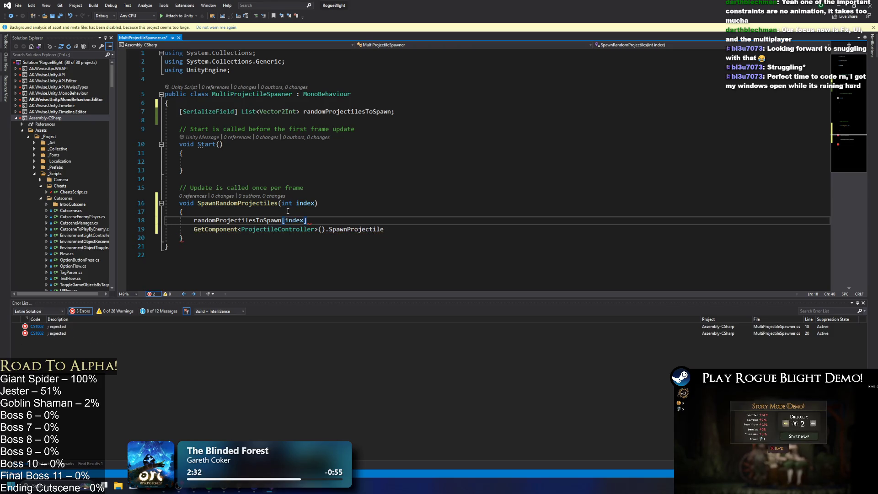
pyautogui.moveTo(322, 223); pyautogui.dragTo(205, 220)
pyautogui.hotkey('ctrl', 'x')
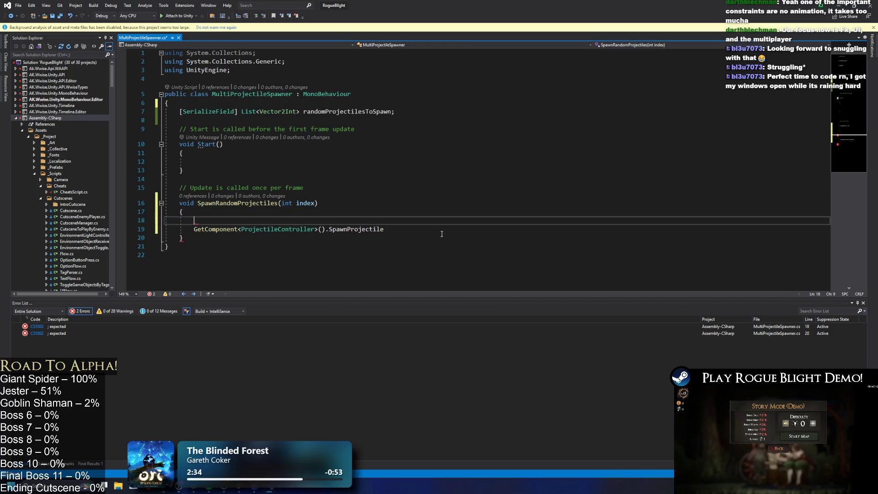
pyautogui.click(443, 233)
pyautogui.write('(')
pyautogui.hotkey('ctrl', 'v')
pyautogui.write(');')
pyautogui.click(245, 216)
pyautogui.press('BackSpace')
pyautogui.click(568, 195)
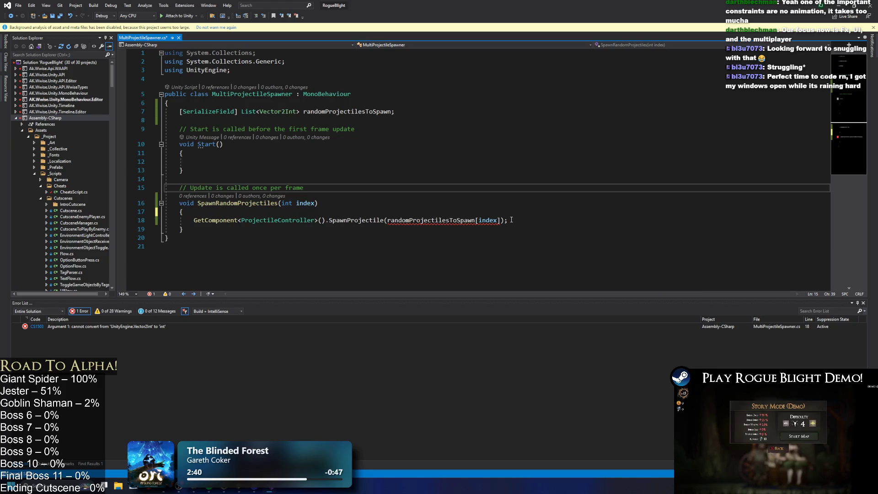
# Step: Wrap the spawn call's argument in Random.Range( starting from the indexed list entry's .x
pyautogui.click(387, 220)
pyautogui.press('Left')
pyautogui.write('Random')
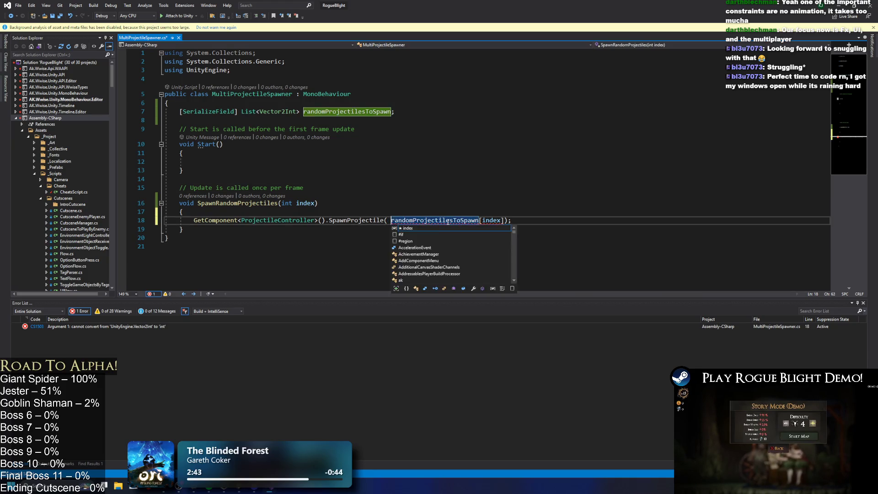
pyautogui.write('.')
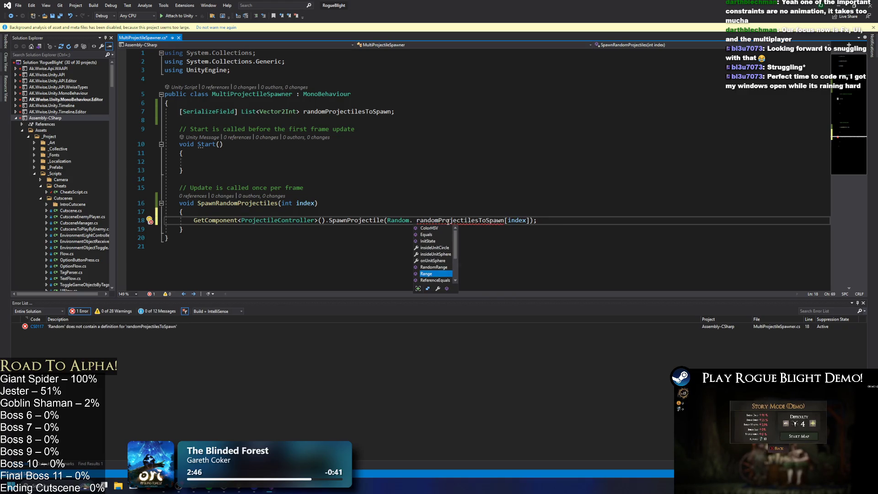
pyautogui.press('Down')
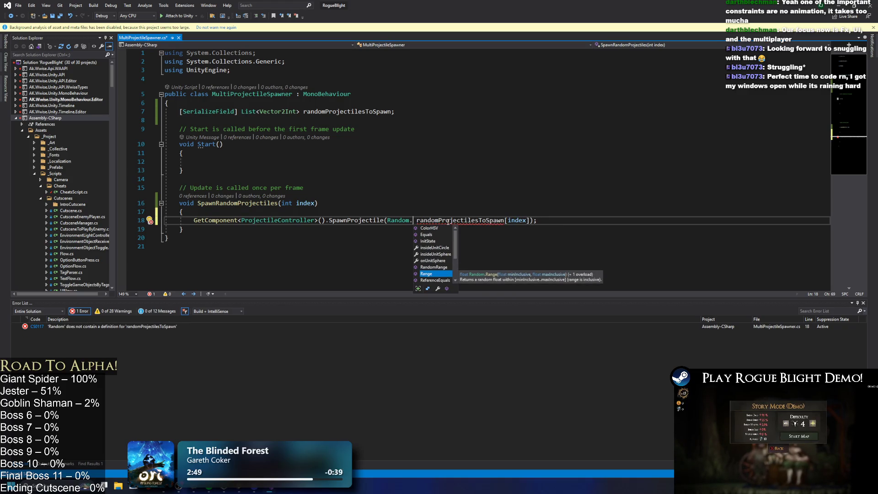
pyautogui.write('(')
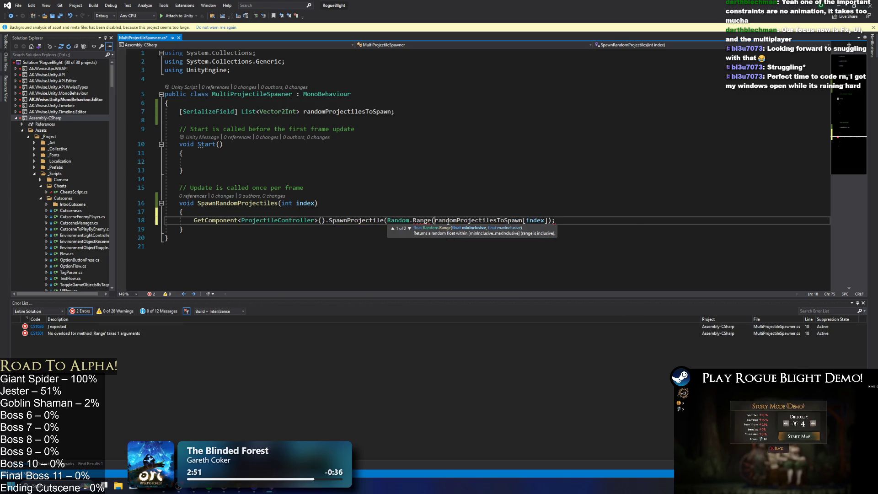
pyautogui.click(548, 220)
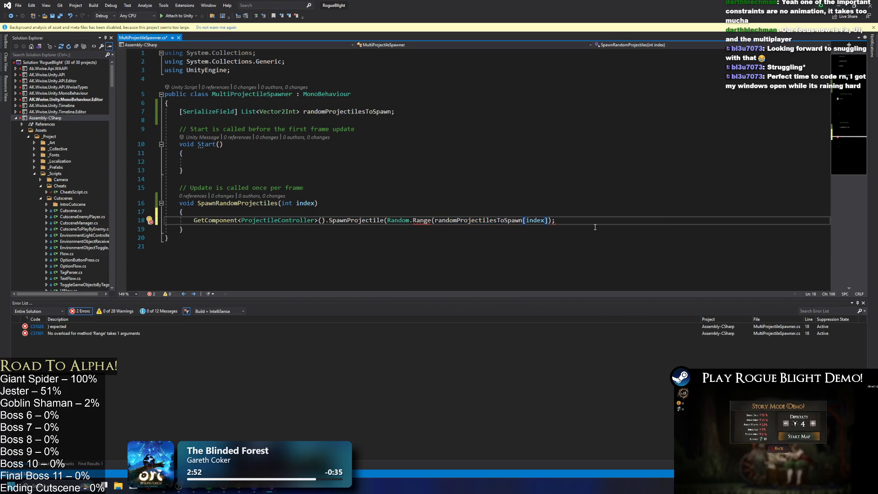
pyautogui.write('.x,')
# Step: Add randomProjectilesToSpawn[index].y as the second Random.Range argument and close the call
pyautogui.moveTo(555, 220); pyautogui.dragTo(385, 223)
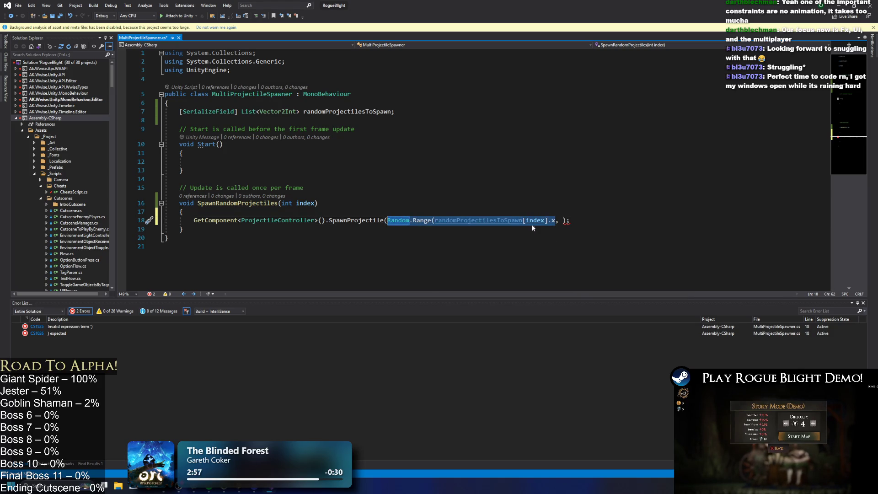
pyautogui.hotkey('ctrl', 'c')
pyautogui.click(564, 220)
pyautogui.hotkey('ctrl', 'v')
pyautogui.write('y')
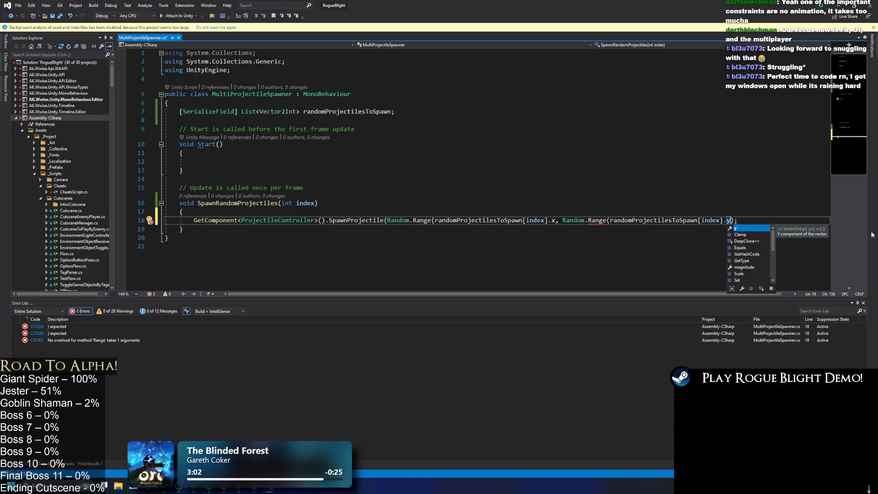
pyautogui.click(664, 188)
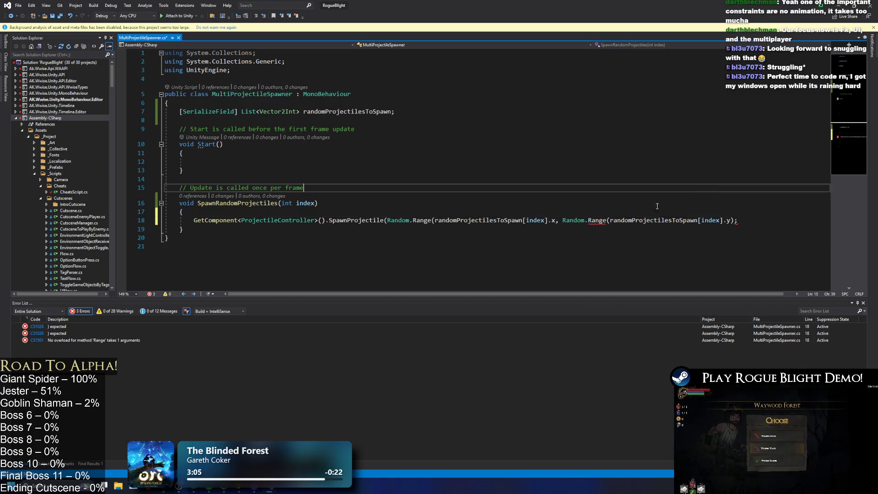
pyautogui.moveTo(563, 220); pyautogui.dragTo(610, 220)
pyautogui.press('BackSpace')
pyautogui.click(683, 220)
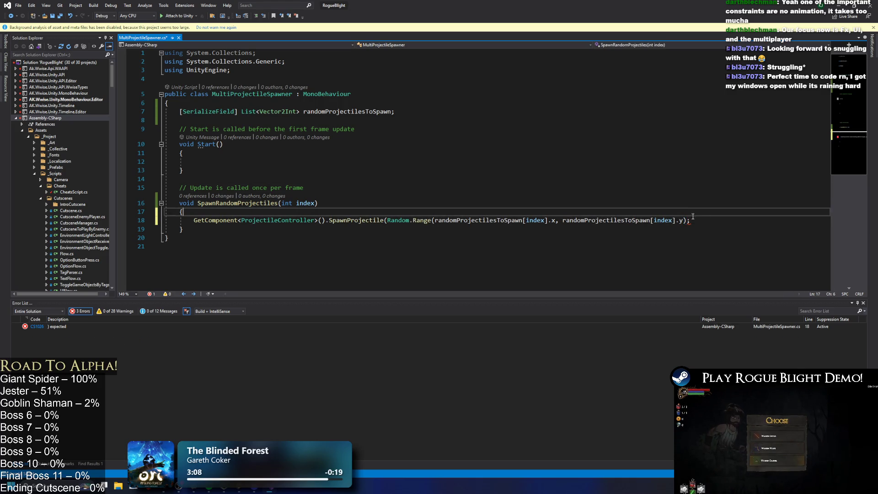
pyautogui.write(')')
pyautogui.click(572, 163)
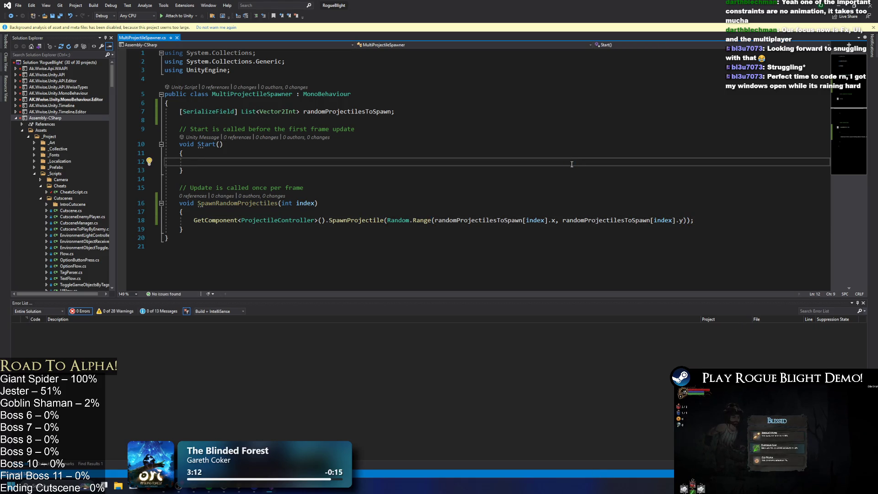
# Step: Make the SpawnRandomProjectiles method public
pyautogui.click(177, 202)
pyautogui.write('publ;')
pyautogui.press('BackSpace')
pyautogui.write('ic')
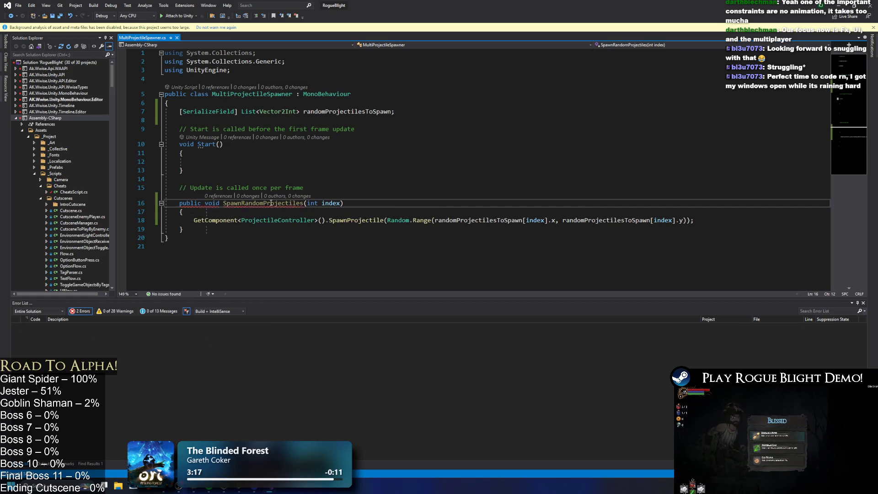
# Step: Add an if (randomProjectilesToSpawn.Count >= index) check at the top of the method
pyautogui.click(265, 209)
pyautogui.press('Return')
pyautogui.write('if (')
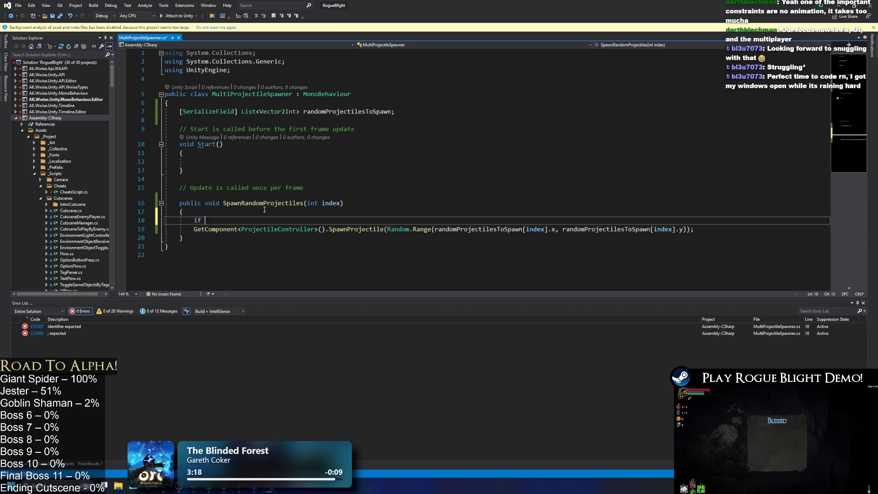
pyautogui.doubleClick(486, 229)
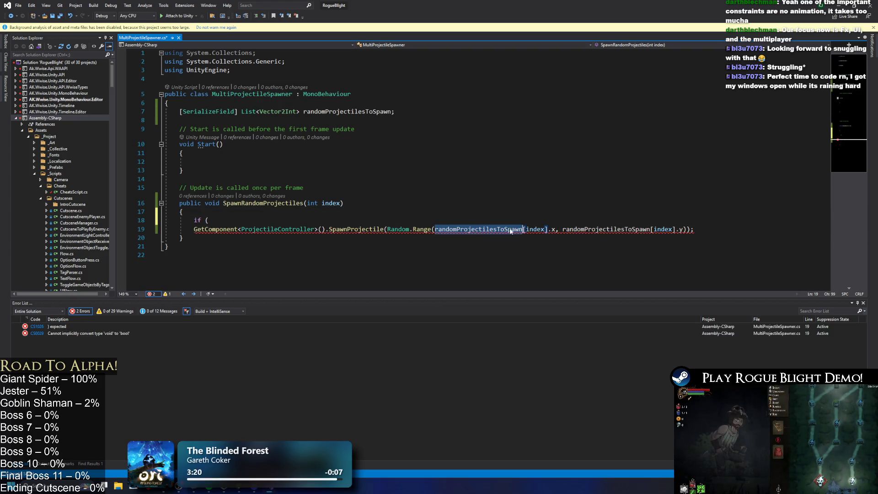
pyautogui.hotkey('ctrl', 'c')
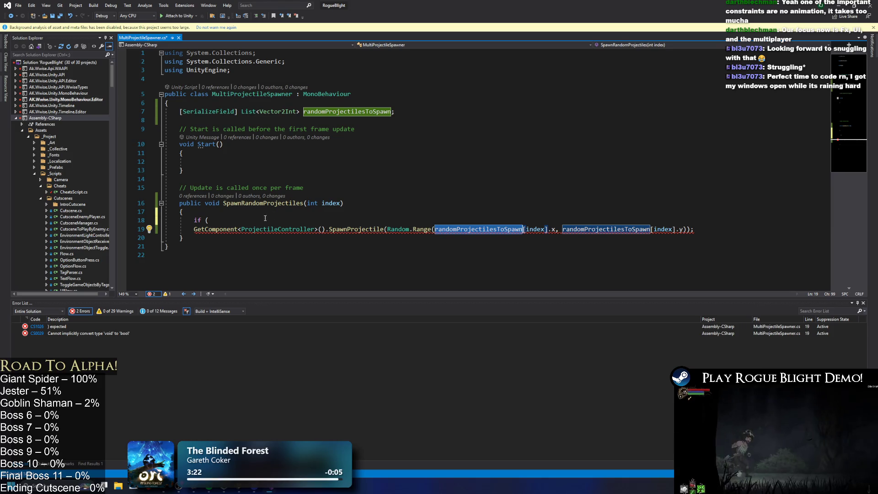
pyautogui.press('Up')
pyautogui.hotkey('ctrl', 'v')
pyautogui.write('.Count >')
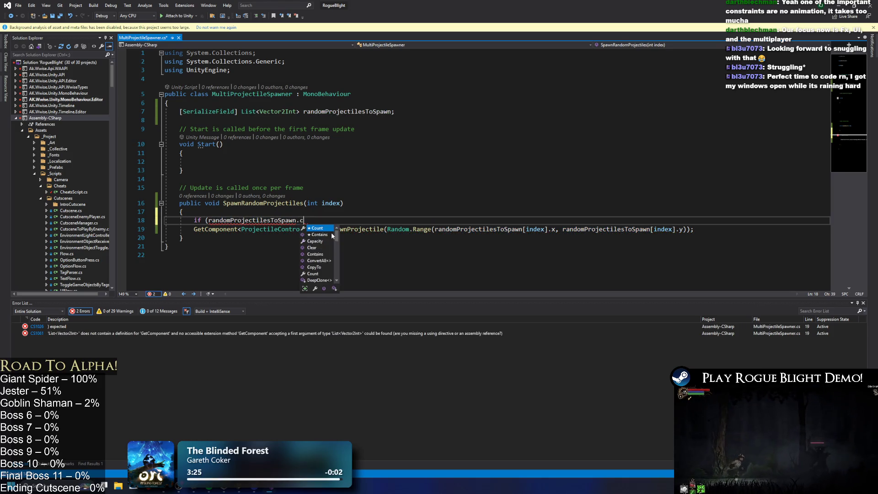
pyautogui.write('= index)')
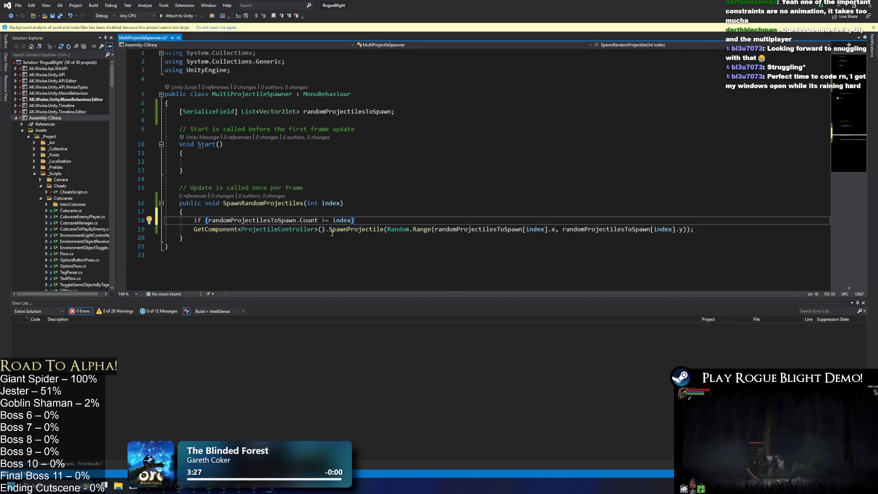
pyautogui.press('Return')
pyautogui.write('{')
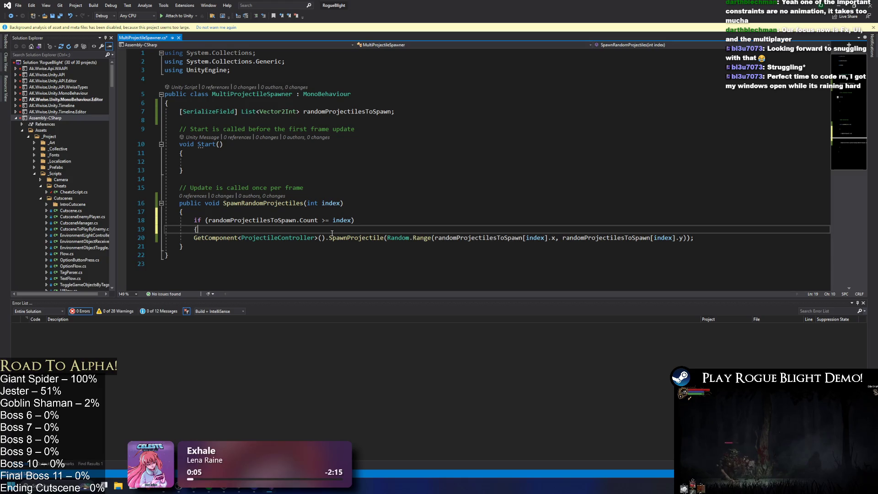
pyautogui.hotkey('ctrl', 'z')
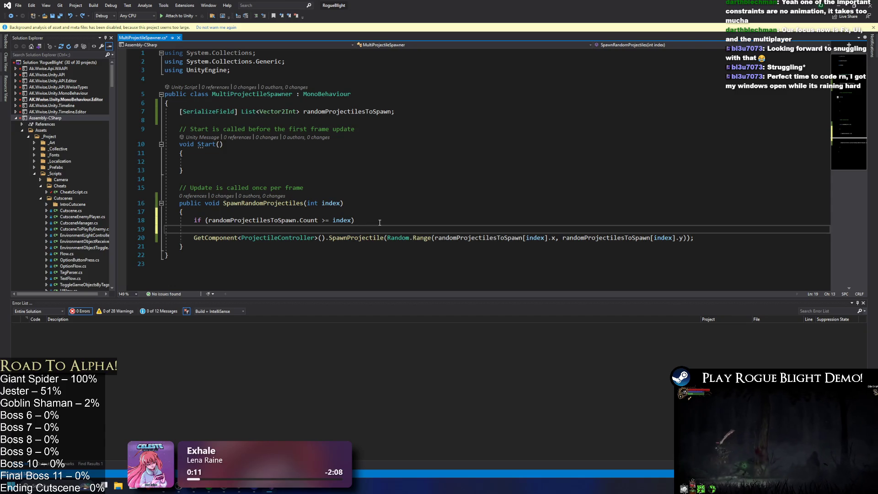
# Step: Log Debug.LogError("SpawnRandomProjectiles index out of range") inside the if block
pyautogui.write('Lo')
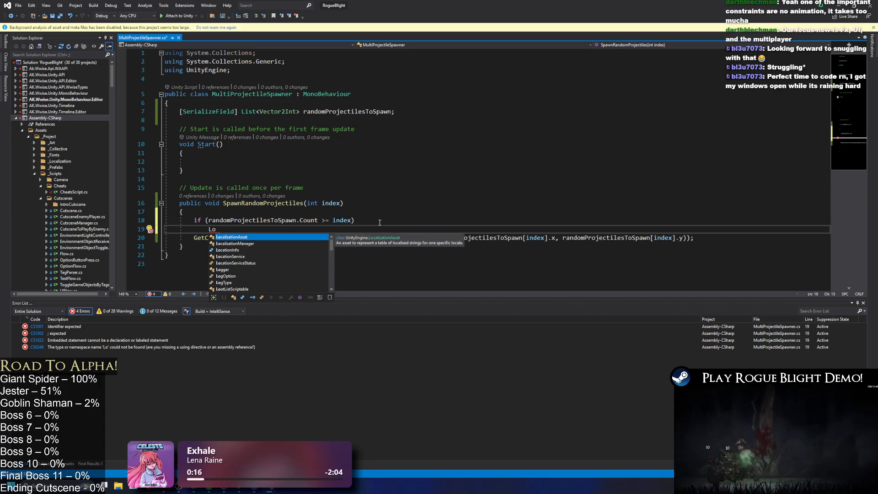
pyautogui.press('BackSpace')
pyautogui.press('BackSpace')
pyautogui.write('Debug.')
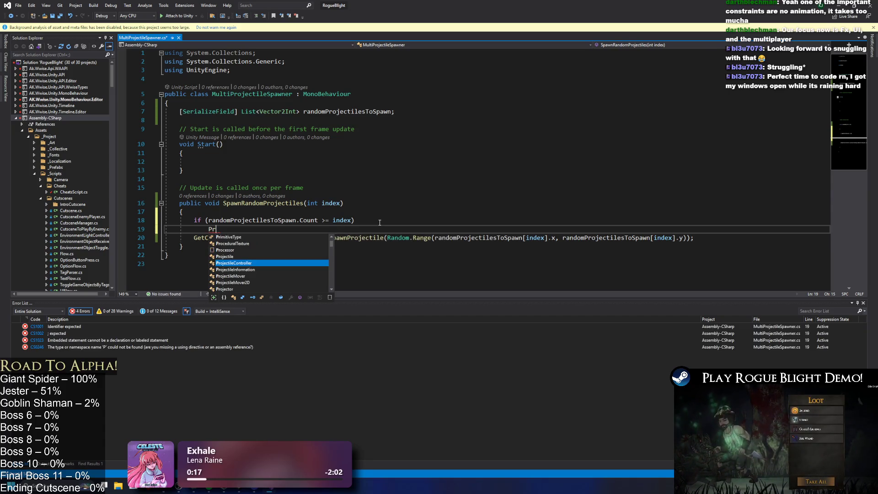
pyautogui.write('Log')
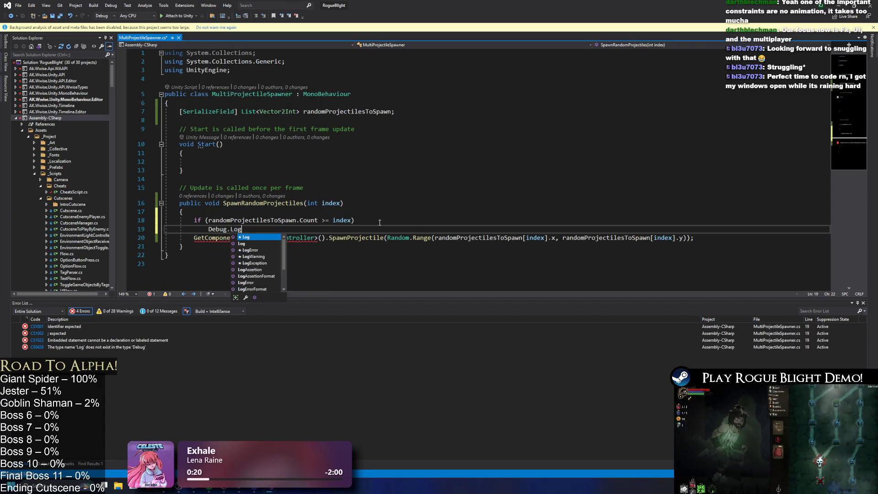
pyautogui.write('Error("')
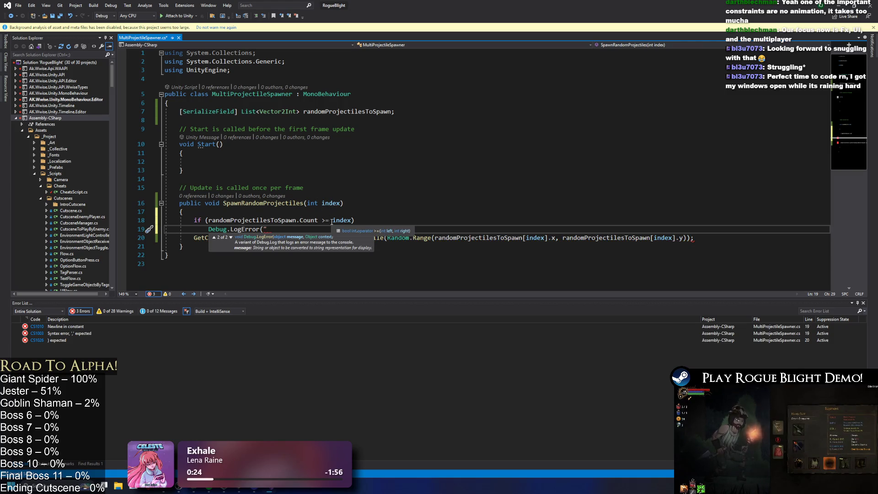
pyautogui.write('SpawnRandomProjectiles index out')
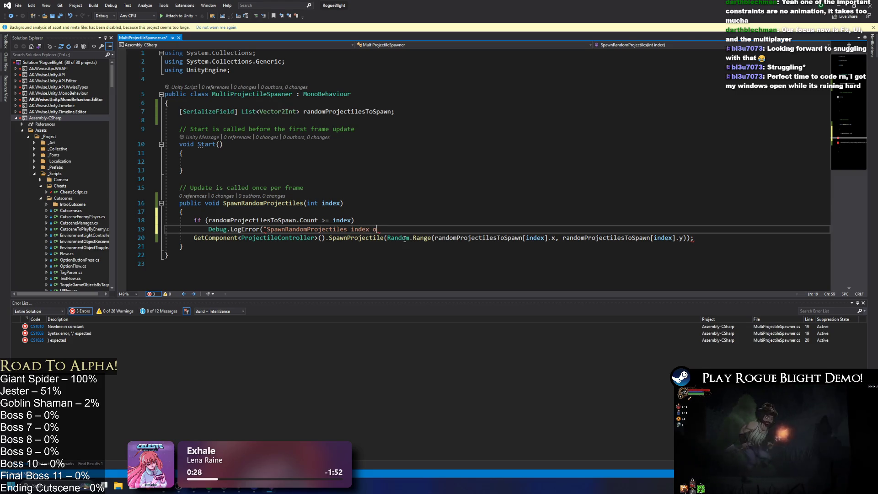
pyautogui.write(' of range')
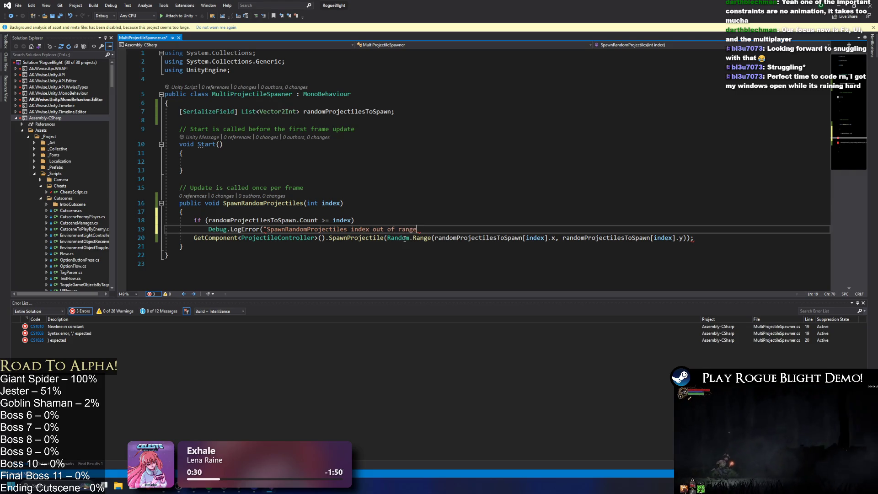
pyautogui.write('");#')
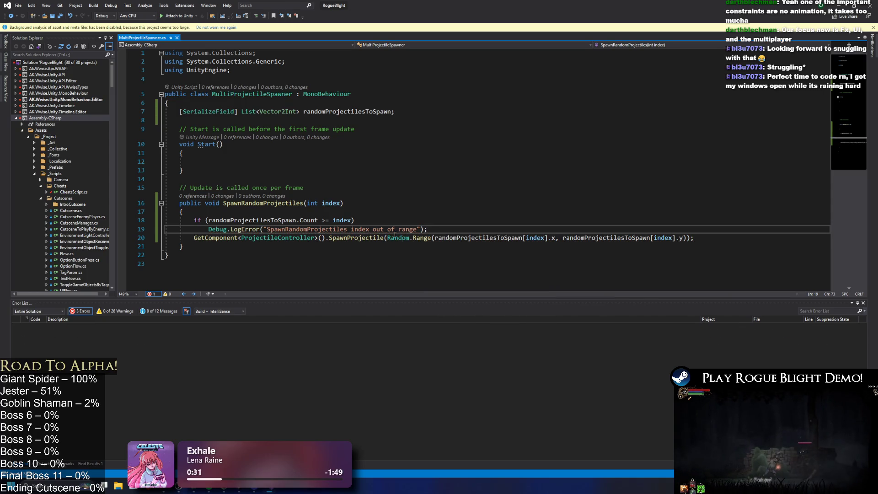
pyautogui.press('BackSpace')
pyautogui.press('Return')
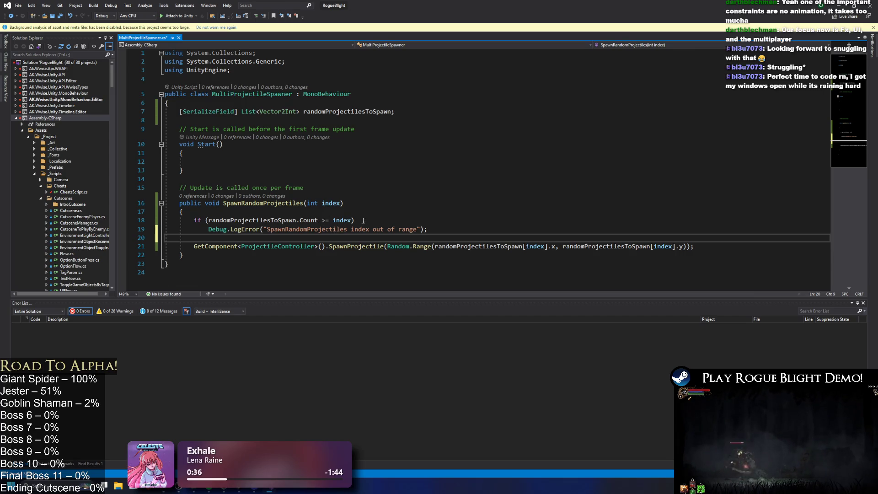
pyautogui.click(411, 221)
pyautogui.press('Return')
pyautogui.write('{')
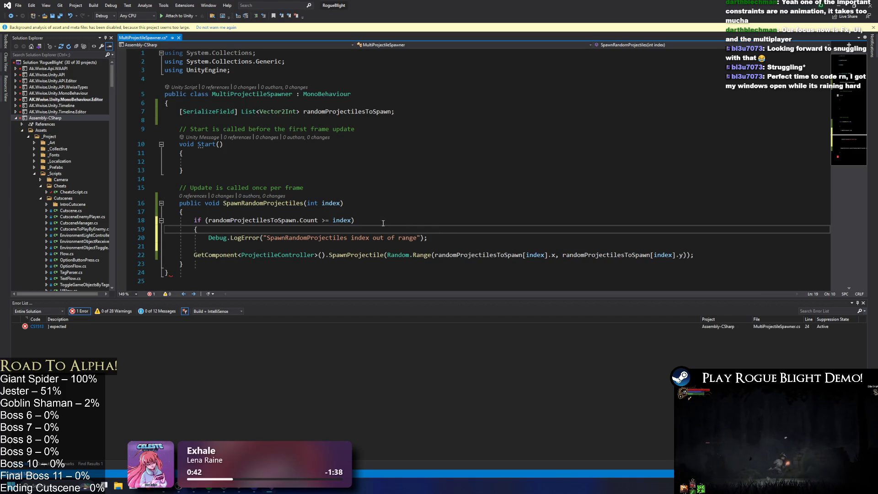
# Step: Flip the check to Count < index and cut the LogError line out of the if
pyautogui.click(328, 221)
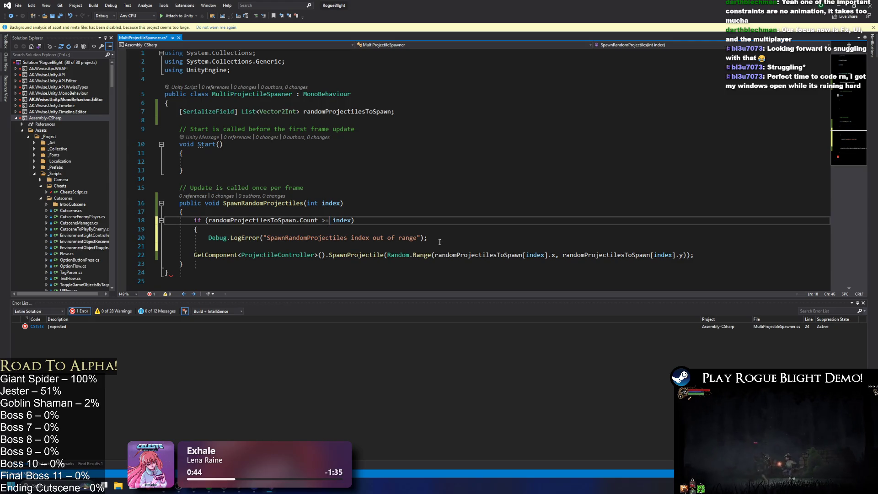
pyautogui.write('<')
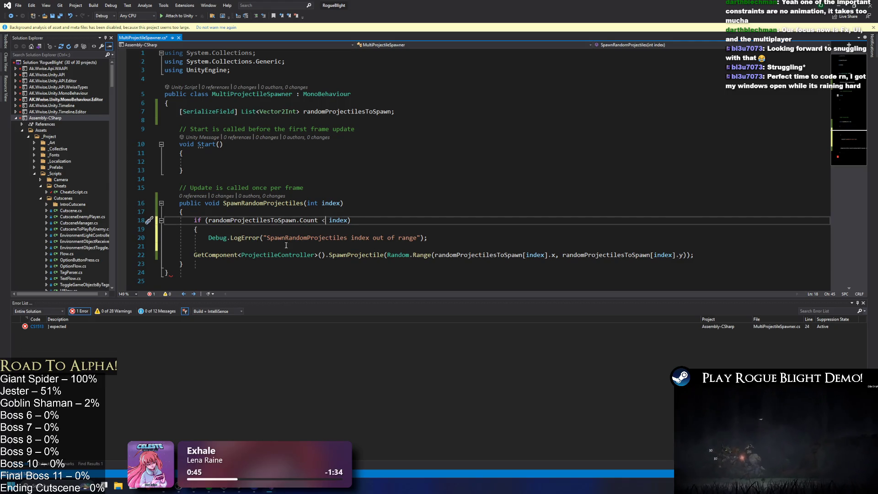
pyautogui.moveTo(198, 229); pyautogui.dragTo(427, 238)
pyautogui.press('Delete')
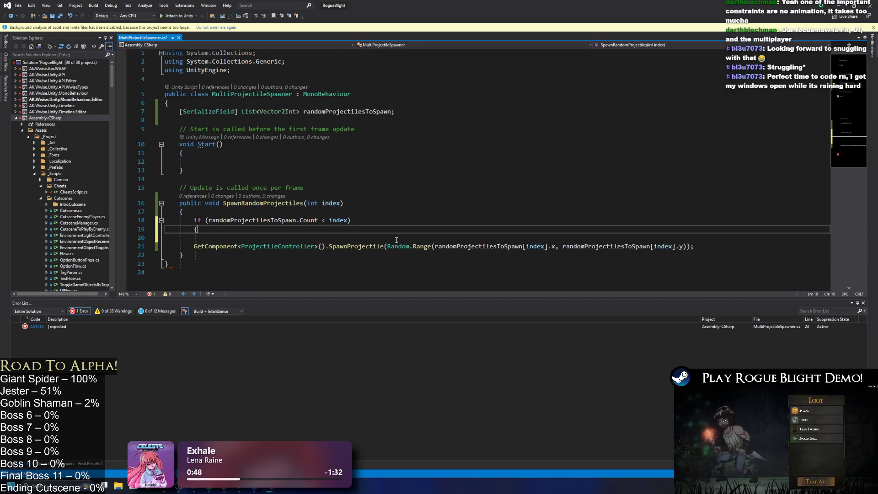
pyautogui.press('Down')
pyautogui.press('Down')
pyautogui.press('Down')
pyautogui.press('Return')
pyautogui.write('}')
# Step: Add an else branch holding the LogError and remove the extra braces and blank lines
pyautogui.press('Return')
pyautogui.press('Up')
pyautogui.write('else')
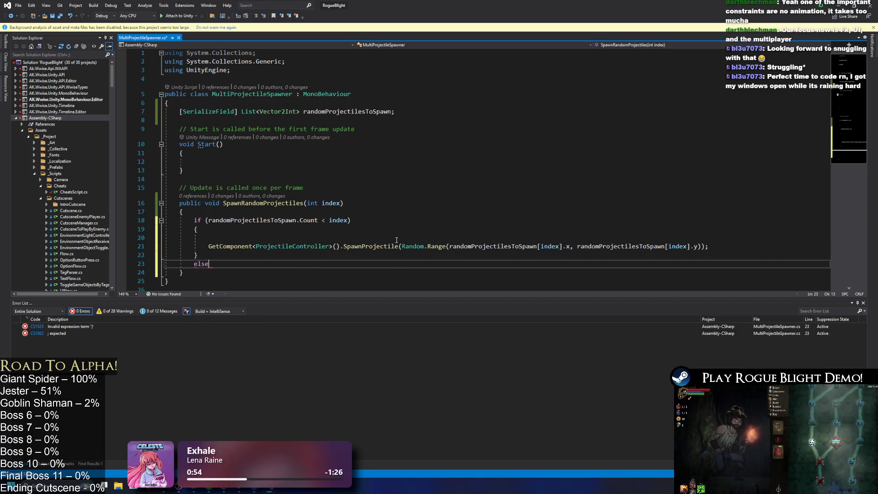
pyautogui.press('Return')
pyautogui.hotkey('ctrl', 'v')
pyautogui.click(229, 237)
pyautogui.press('BackSpace')
pyautogui.press('BackSpace')
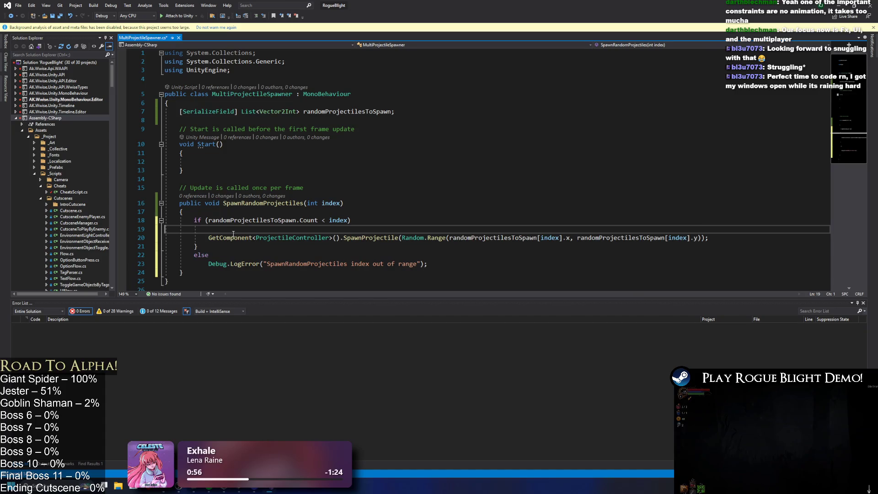
pyautogui.press('Delete')
pyautogui.press('Down')
pyautogui.hotkey('ctrl', 'x')
pyautogui.click(581, 188)
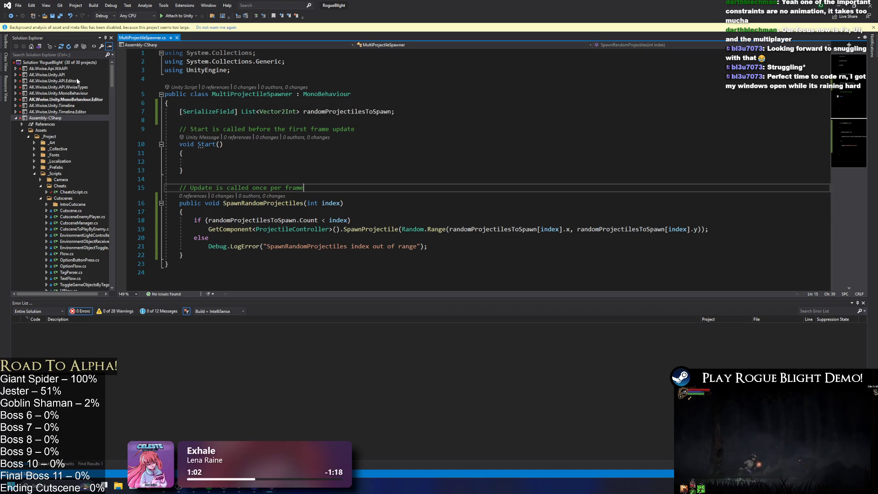
# Step: Delete the unused Start method, apply the MultiRandomProjectileSpawner class rename, and return to Unity
pyautogui.moveTo(183, 170); pyautogui.dragTo(147, 131)
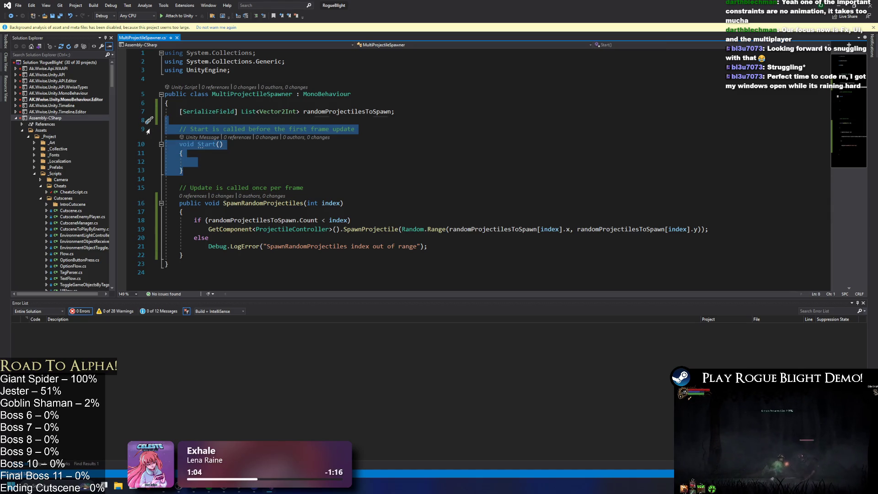
pyautogui.press('Delete')
pyautogui.press('Delete')
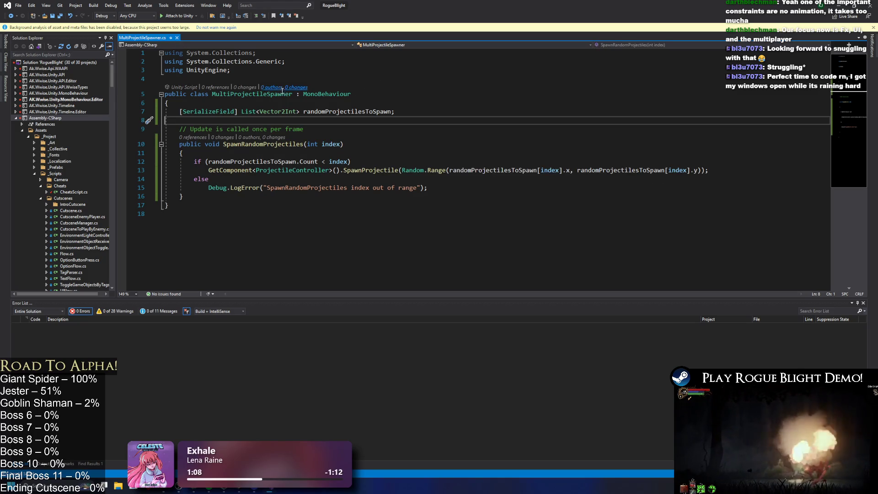
pyautogui.click(230, 94)
pyautogui.write('Random')
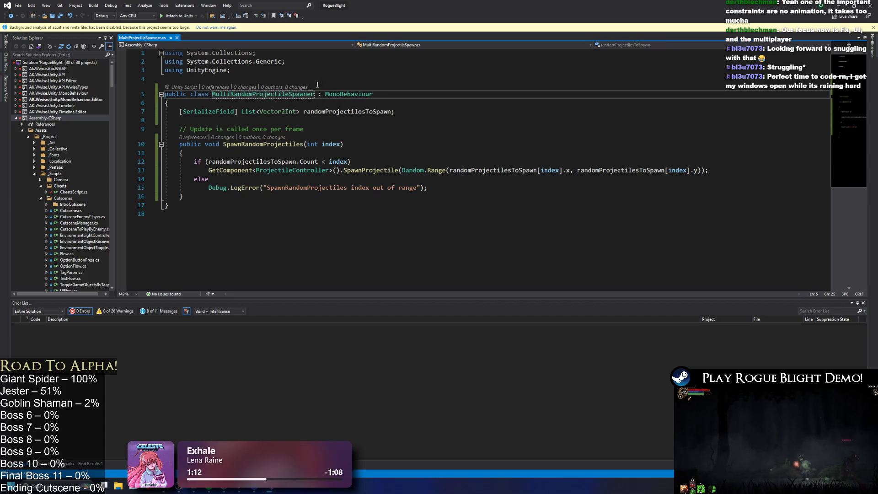
pyautogui.hotkey('ctrl', 'r')
pyautogui.hotkey('ctrl', 'r')
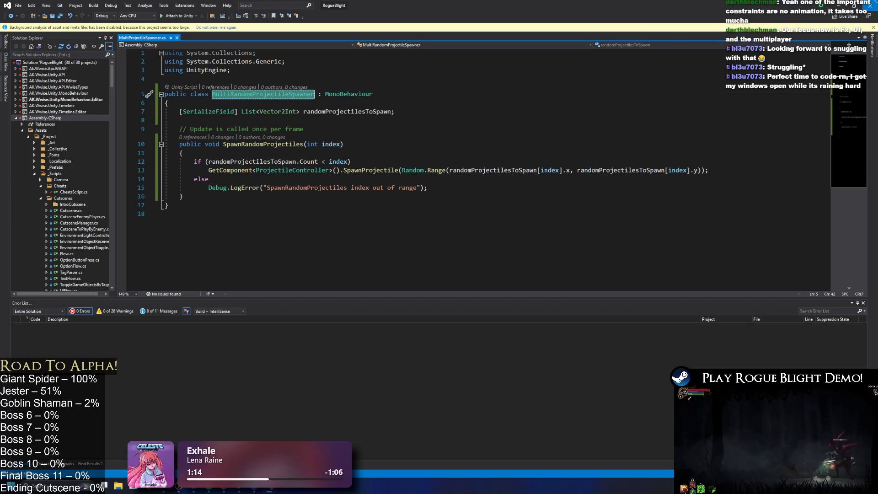
pyautogui.hotkey('alt', 'Tab')
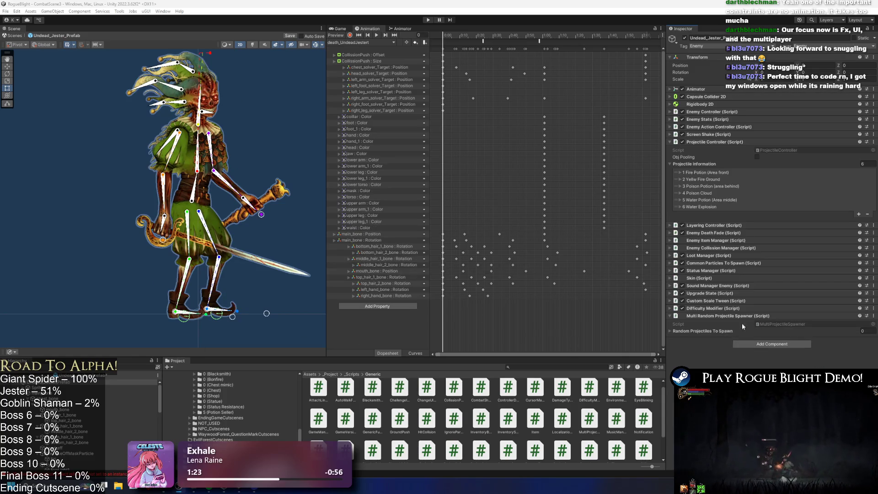
# Step: Rename the script file to MultiRandomProjectileSpawner and expand the Random Projectiles To Spawn list
pyautogui.rightClick(595, 414)
pyautogui.click(614, 230)
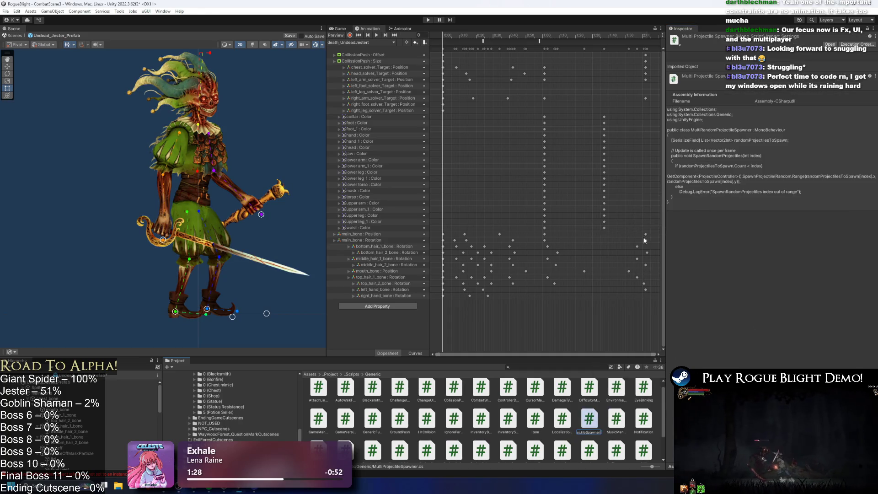
pyautogui.press('Return')
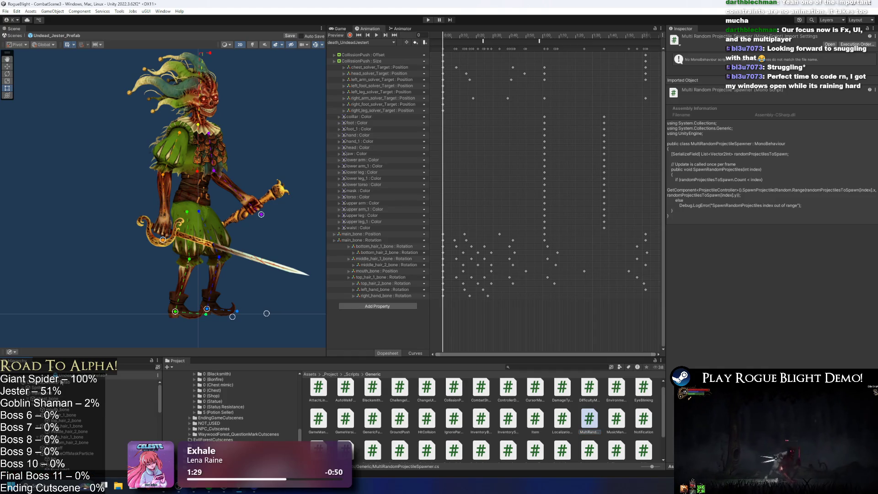
pyautogui.click(696, 331)
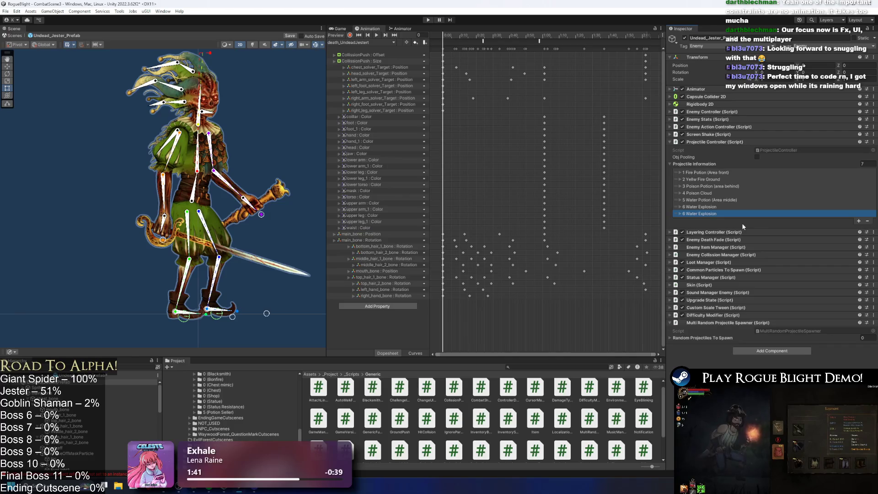
# Step: Copy Fire Potion, Poison Potion and Water Potion into new entries seven, eight and nine
pyautogui.rightClick(714, 177)
pyautogui.click(697, 216)
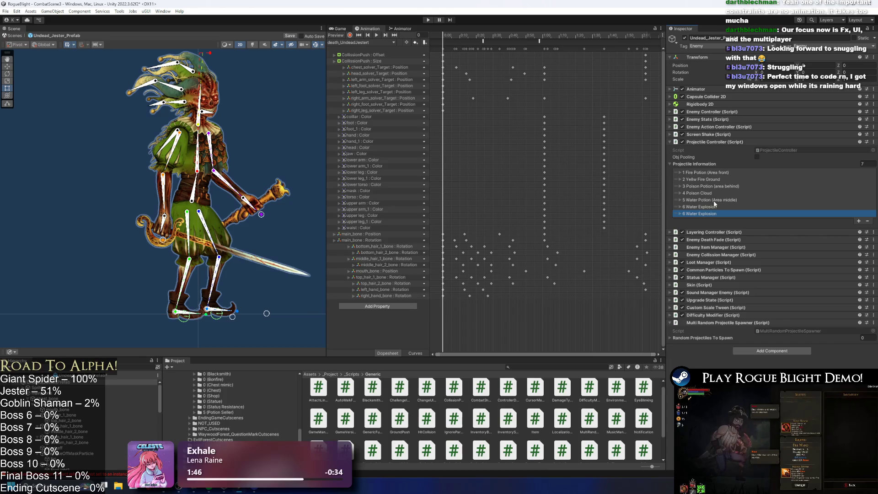
pyautogui.rightClick(702, 213)
pyautogui.click(732, 226)
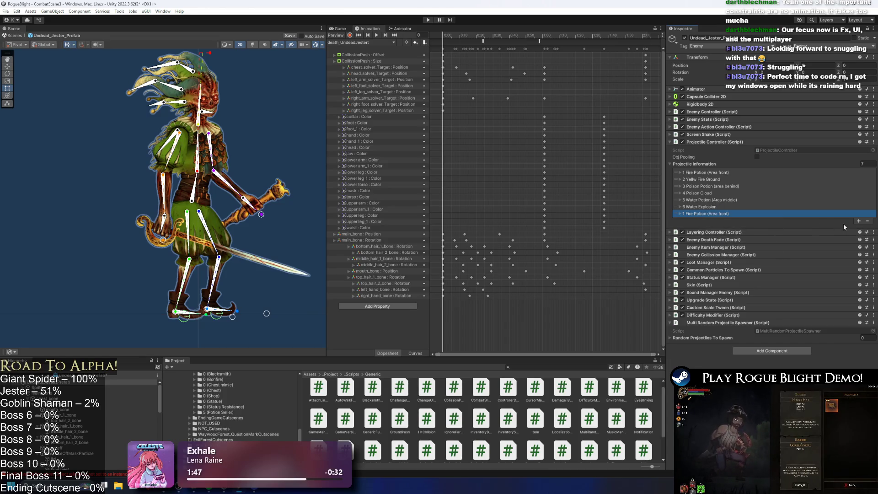
pyautogui.click(859, 221)
pyautogui.rightClick(722, 188)
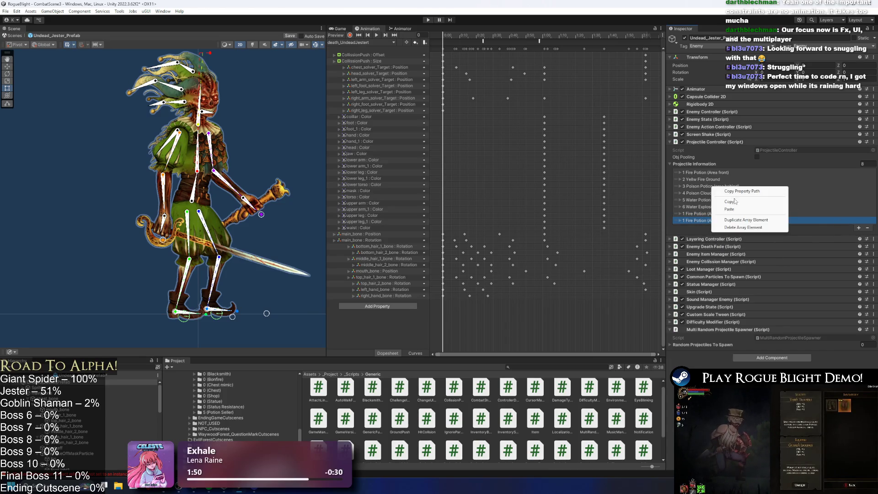
pyautogui.click(730, 202)
pyautogui.rightClick(708, 221)
pyautogui.click(729, 245)
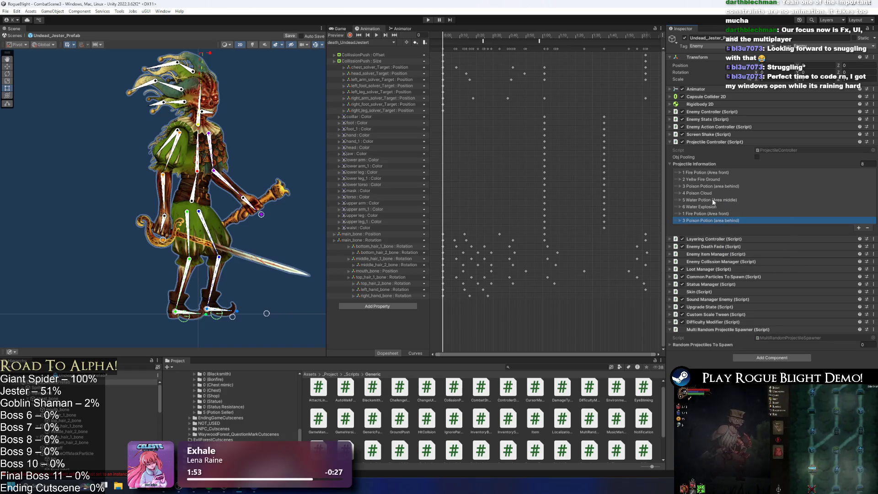
pyautogui.rightClick(717, 204)
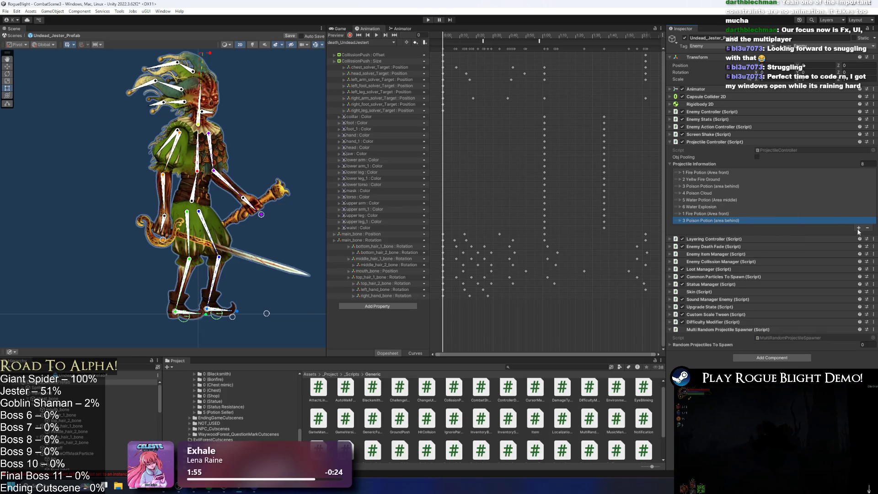
pyautogui.click(859, 228)
pyautogui.rightClick(708, 228)
pyautogui.click(737, 248)
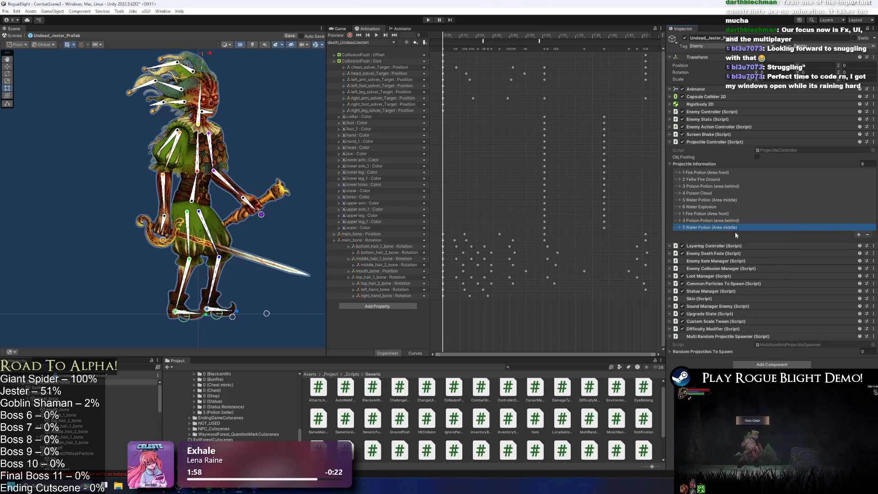
# Step: Renumber the new entries' descriptions, giving the ninth the prefix 9
pyautogui.click(704, 214)
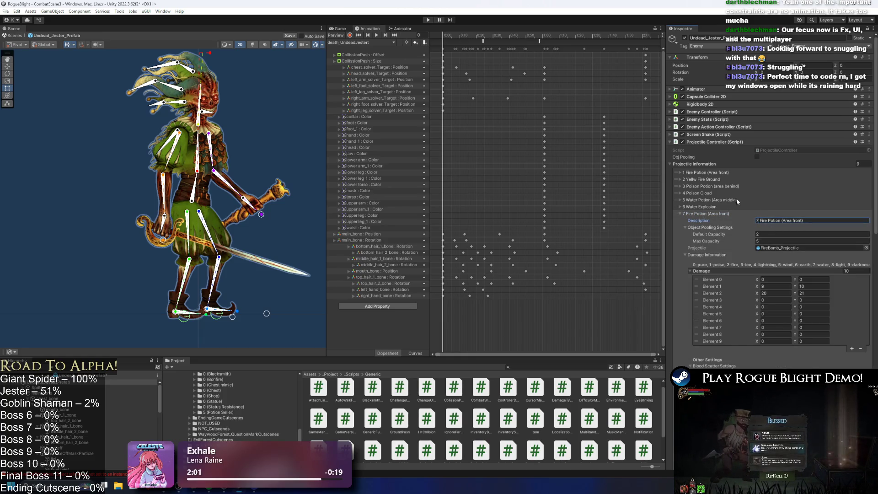
pyautogui.click(711, 213)
pyautogui.click(723, 221)
pyautogui.click(759, 228)
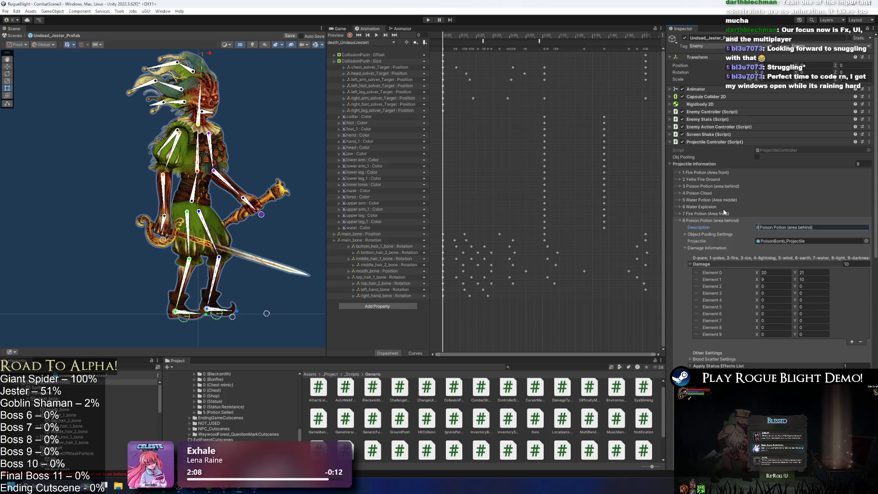
pyautogui.click(716, 220)
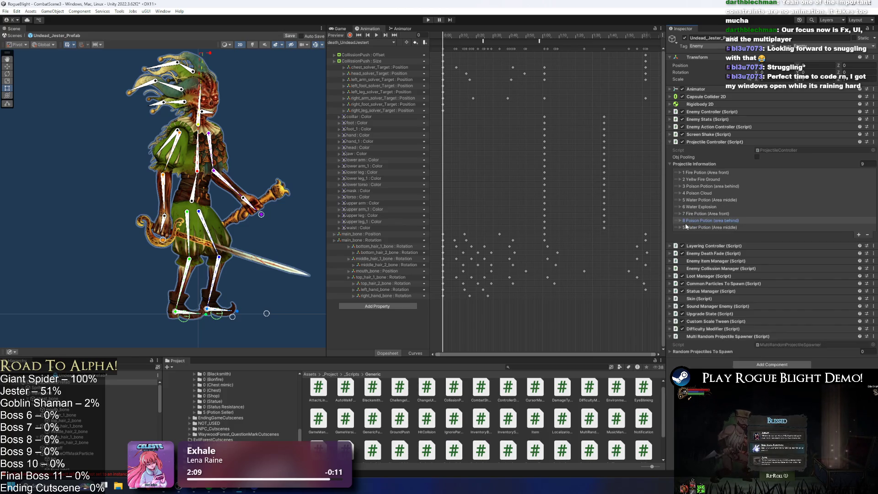
pyautogui.click(735, 227)
pyautogui.click(758, 234)
pyautogui.write('9')
pyautogui.press('Return')
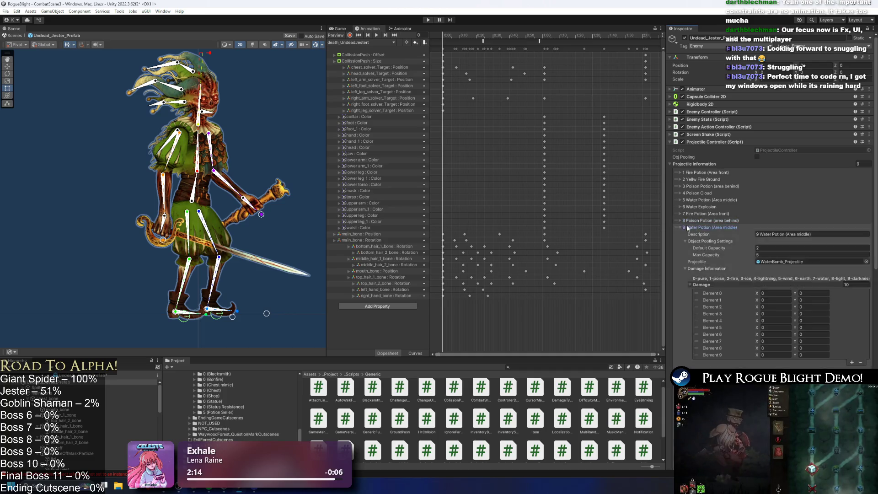
pyautogui.click(687, 228)
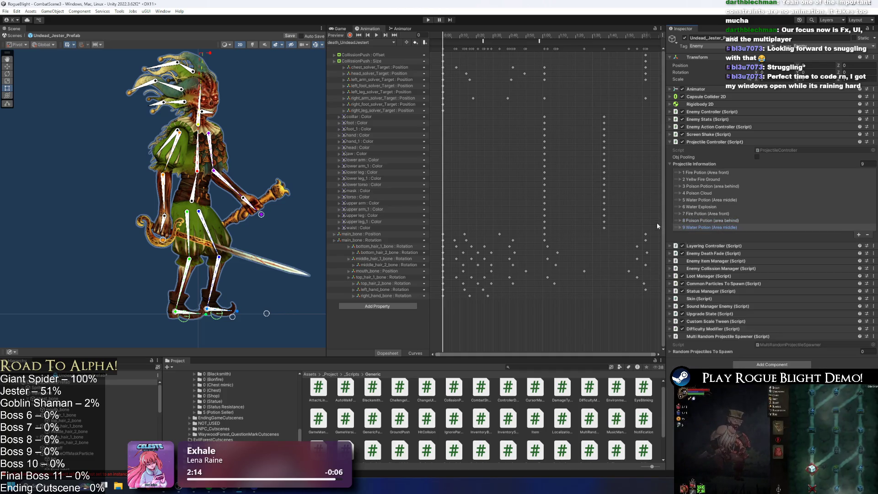
# Step: Add a Random Projectiles To Spawn entry with X 7 and Y 9
pyautogui.click(715, 214)
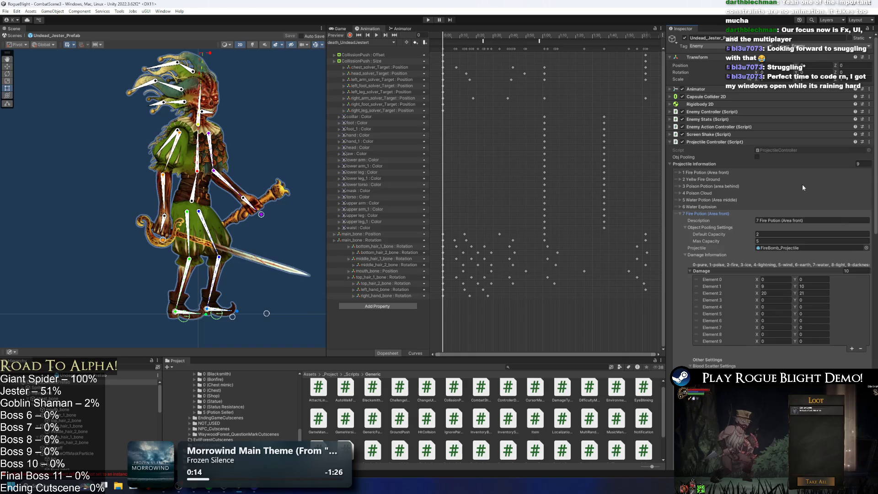
pyautogui.scroll(-10, 802, 183)
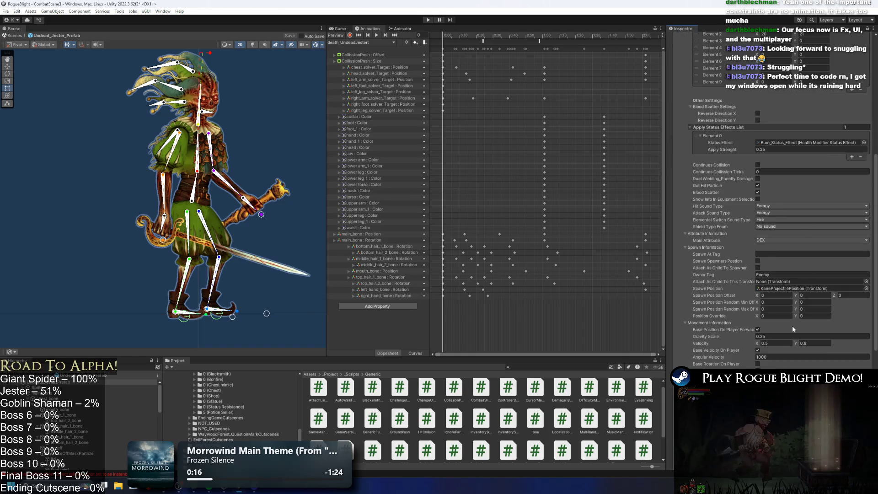
pyautogui.scroll(6, 778, 251)
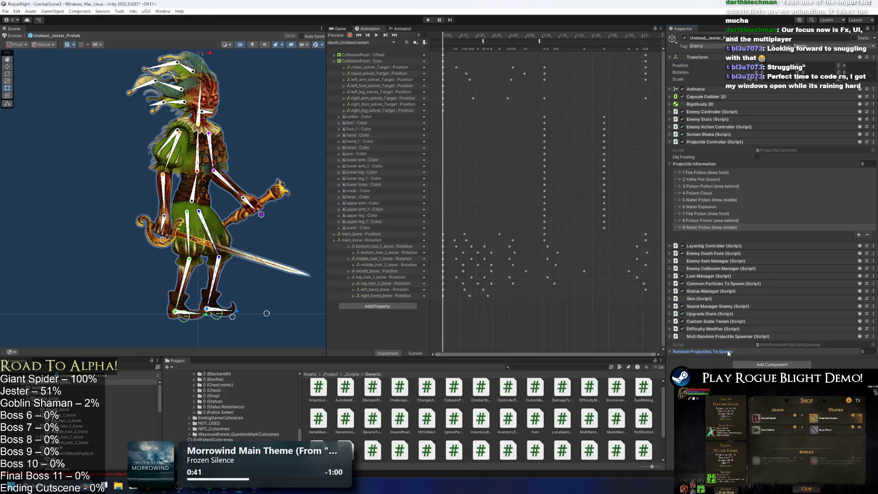
pyautogui.click(860, 367)
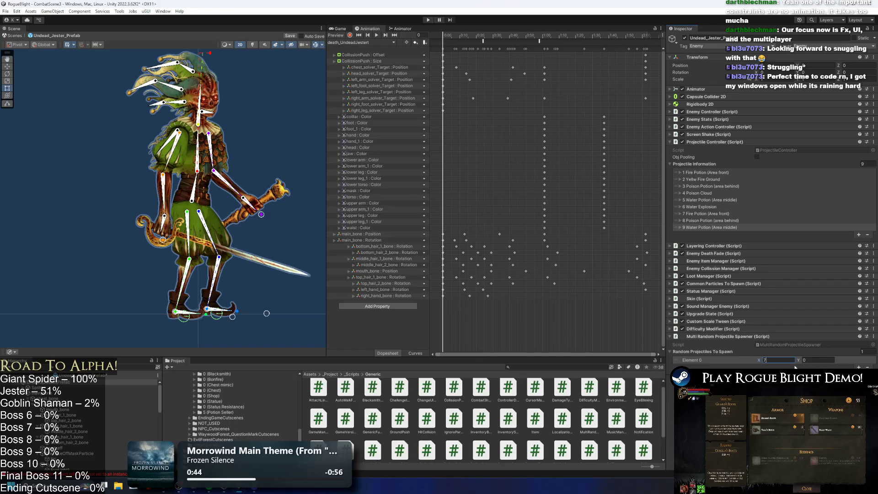
pyautogui.click(810, 361)
pyautogui.write('8')
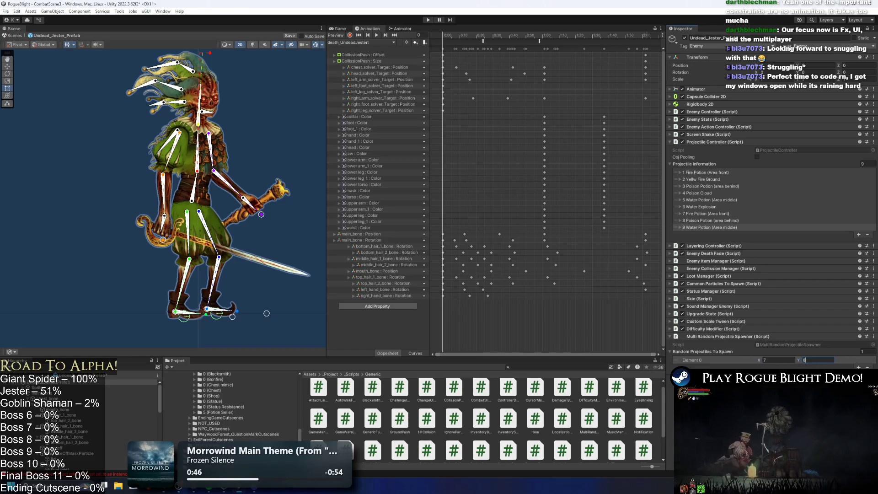
pyautogui.press('BackSpace')
pyautogui.write('9')
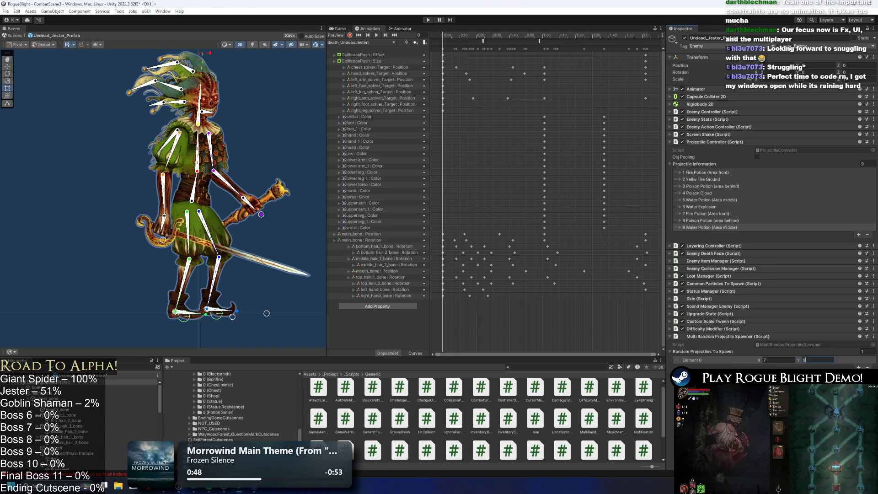
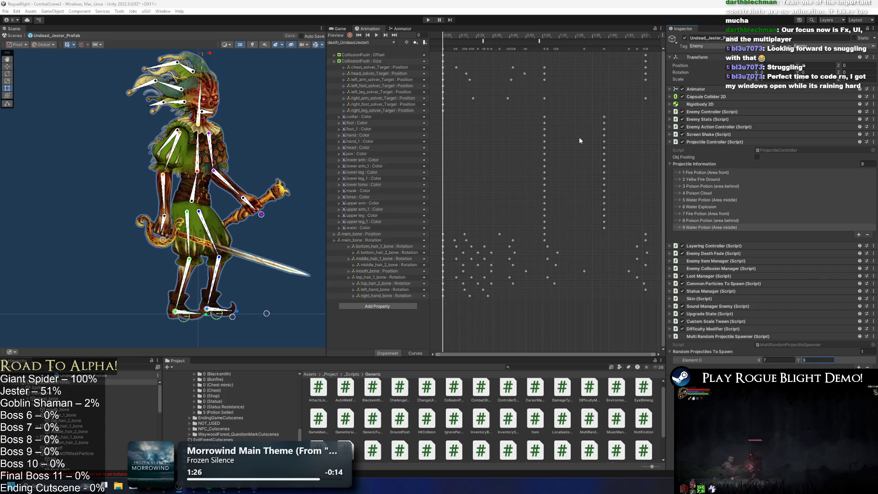
# Step: Load the Idle_UndeadJestert clip for preview in the Animation window
pyautogui.click(513, 38)
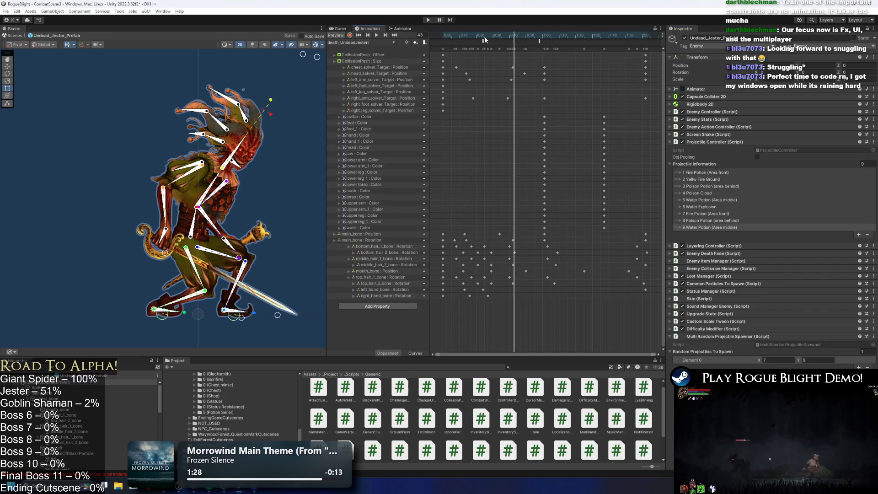
pyautogui.click(369, 42)
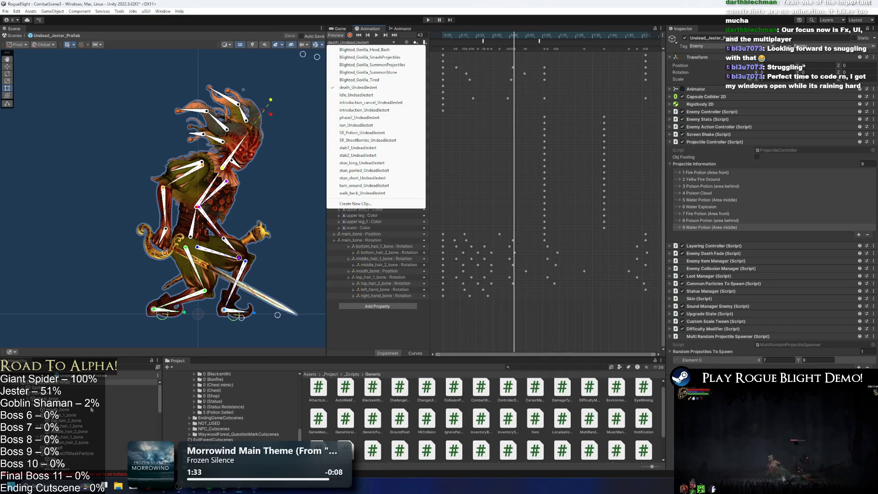
pyautogui.click(89, 404)
pyautogui.click(359, 42)
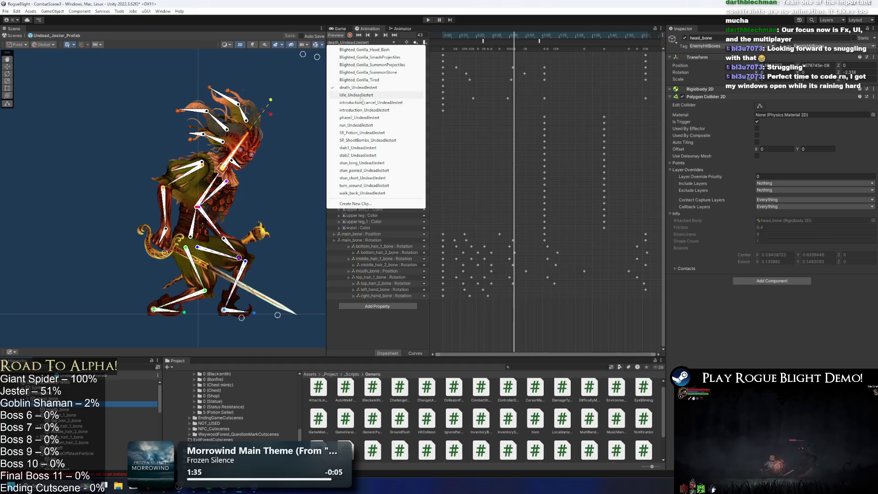
pyautogui.click(361, 95)
# Step: Inspect the head, mask and EyeLight1 objects and bring the pale mask back onto the face
pyautogui.scroll(5, 227, 105)
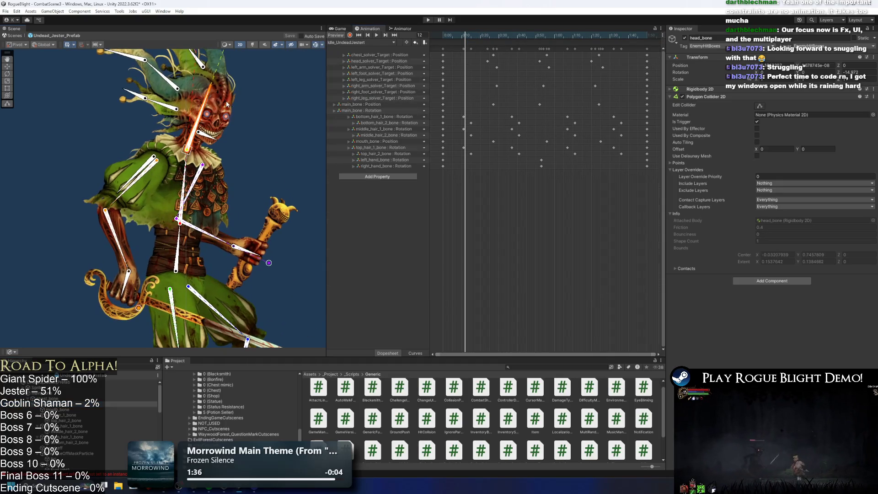
pyautogui.click(226, 104)
pyautogui.scroll(3, 223, 103)
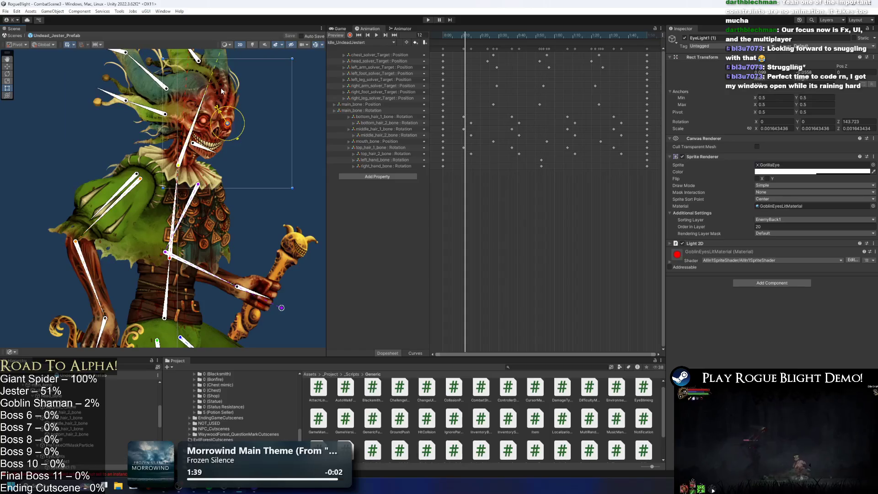
pyautogui.click(221, 90)
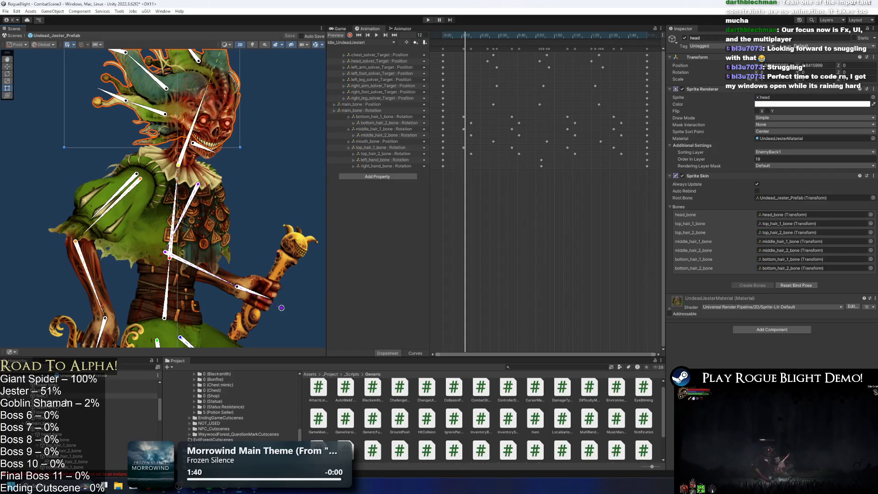
pyautogui.click(221, 91)
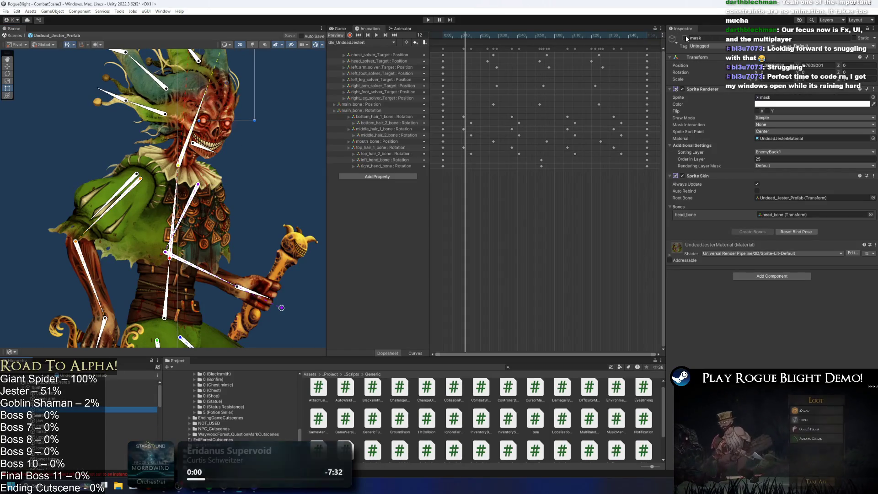
pyautogui.hotkey('alt', 'shift', 'a')
pyautogui.click(268, 102)
pyautogui.scroll(-2, 268, 102)
pyautogui.click(85, 112)
pyautogui.scroll(-2, 85, 111)
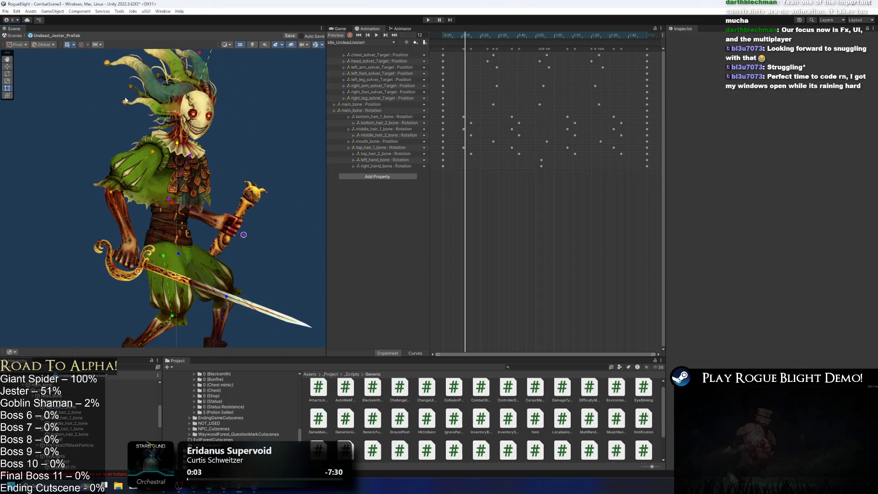
pyautogui.click(374, 43)
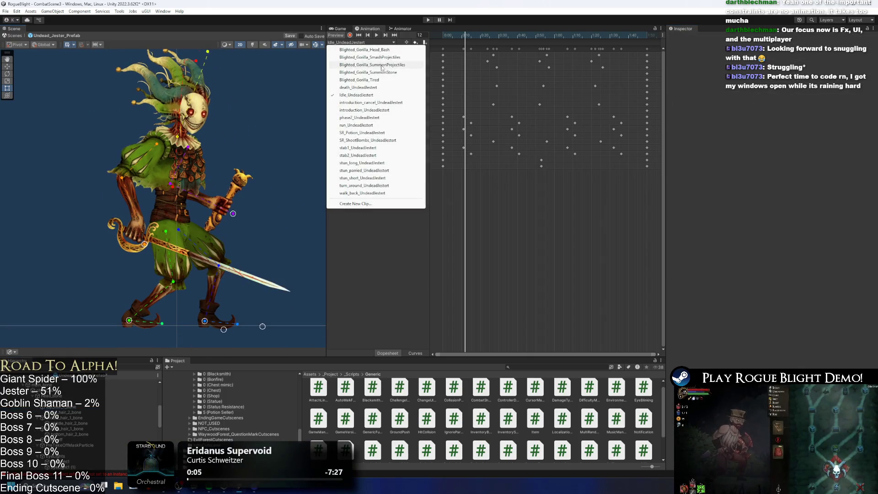
# Step: In SR_Potion_UndeadJestert, add an event at the scrubbed frame calling MultiRandomProjectileSpawner's SpawnRandomProjectiles(int)
pyautogui.click(373, 132)
pyautogui.moveTo(465, 35)
pyautogui.mouseDown()
pyautogui.moveTo(579, 35)
pyautogui.moveTo(529, 38)
pyautogui.moveTo(559, 40)
pyautogui.mouseUp()
pyautogui.click(561, 43)
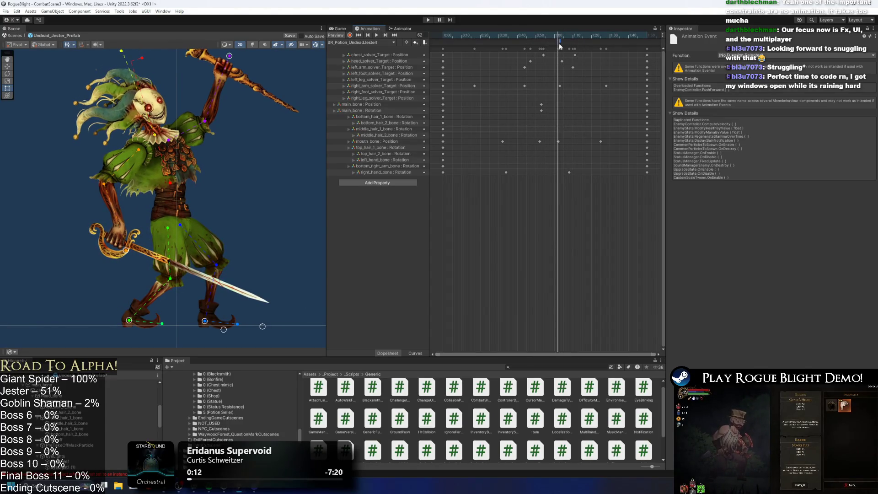
pyautogui.click(780, 55)
pyautogui.moveTo(779, 177)
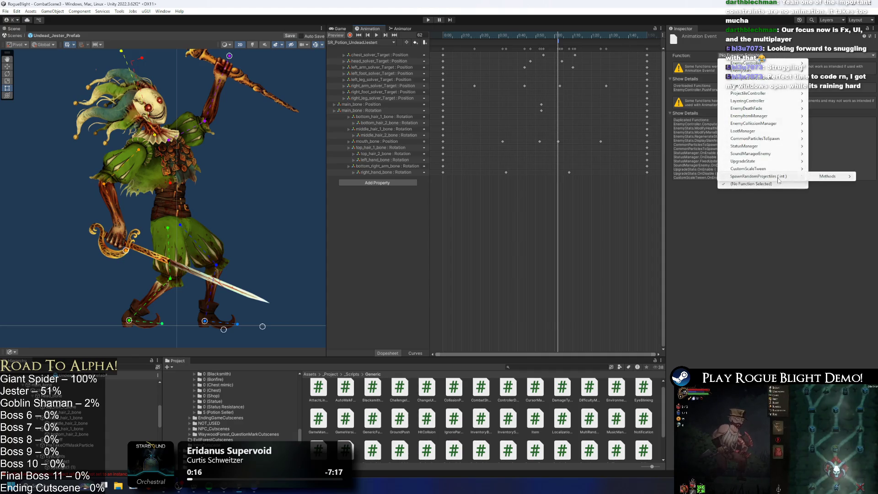
pyautogui.click(796, 177)
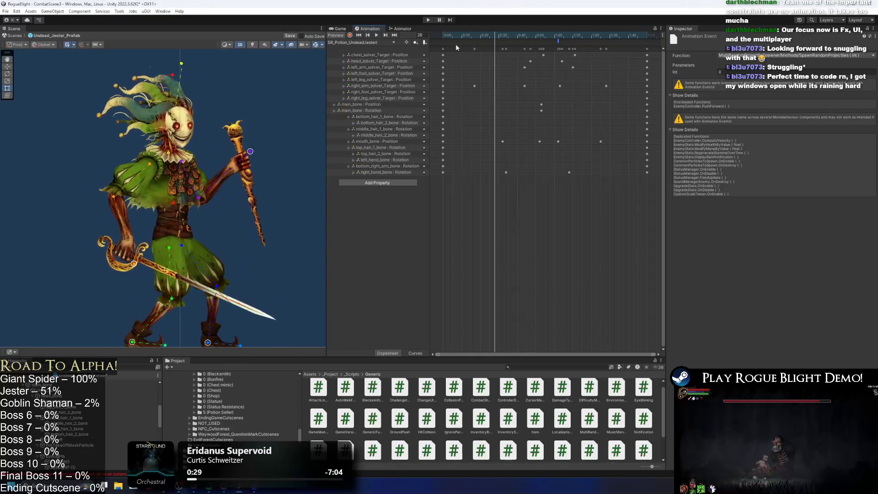
# Step: With Record on, key rotations of the top, middle and bottom hair bones, including frame 67
pyautogui.click(171, 90)
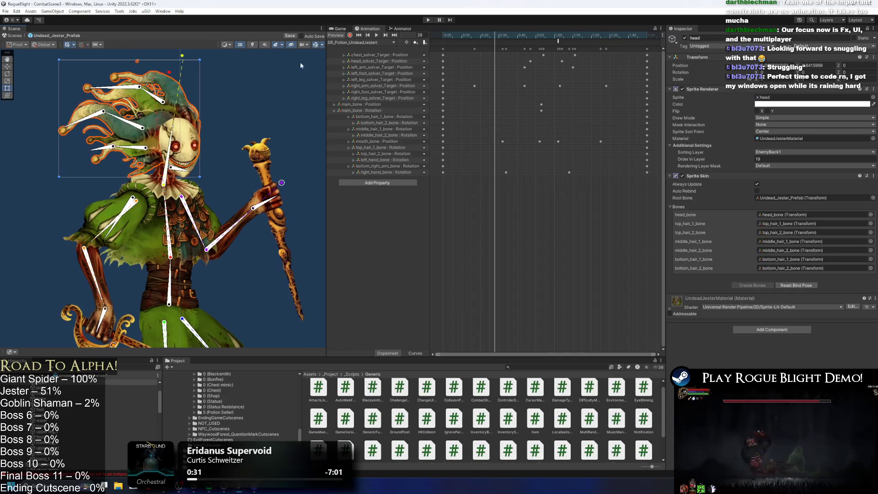
pyautogui.click(349, 35)
pyautogui.moveTo(158, 96); pyautogui.dragTo(94, 67)
pyautogui.moveTo(120, 118); pyautogui.dragTo(84, 111)
pyautogui.moveTo(102, 148); pyautogui.dragTo(112, 142)
pyautogui.moveTo(493, 42); pyautogui.dragTo(570, 40)
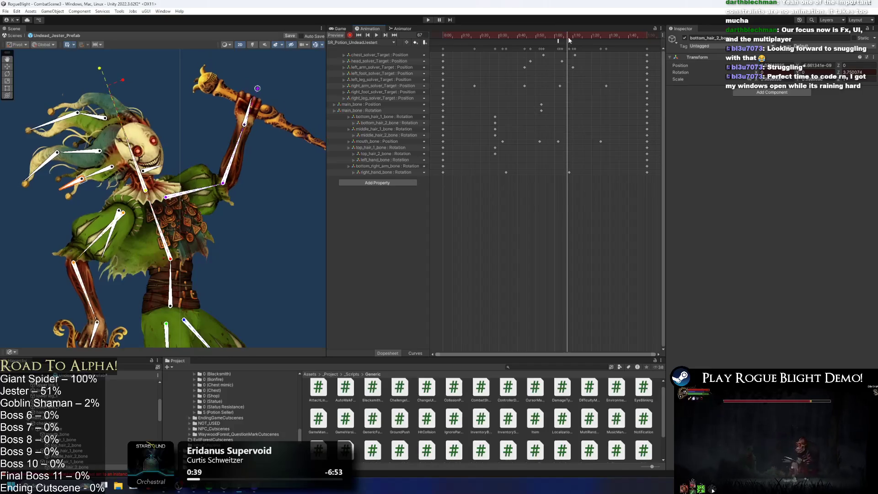
pyautogui.moveTo(109, 175)
pyautogui.mouseDown()
pyautogui.moveTo(83, 156)
pyautogui.moveTo(79, 169)
pyautogui.moveTo(99, 182)
pyautogui.moveTo(105, 174)
pyautogui.mouseUp()
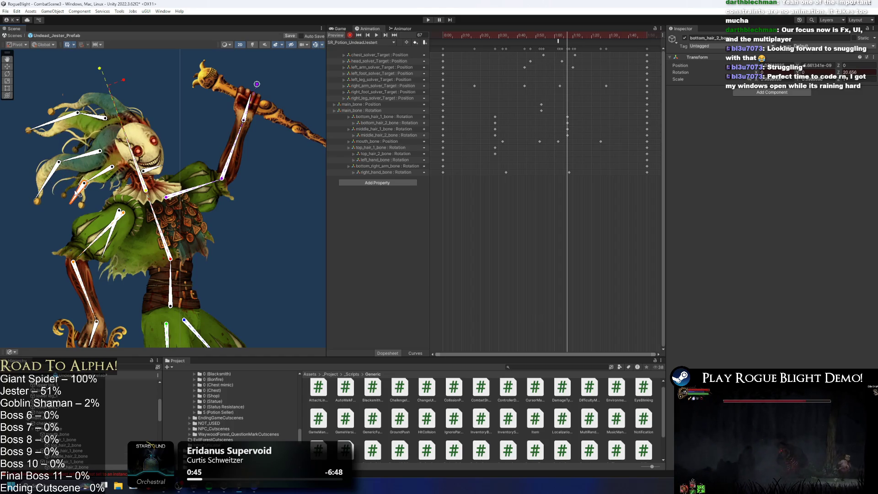
pyautogui.moveTo(64, 117); pyautogui.dragTo(55, 129)
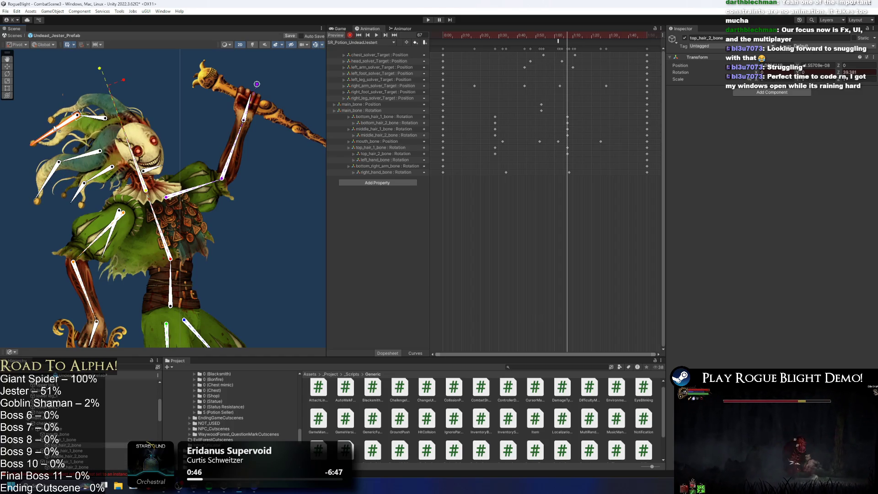
pyautogui.click(93, 120)
# Step: Retime the hair keyframes in the Dopesheet, nudging top keys later and bottom keys earlier
pyautogui.moveTo(476, 122); pyautogui.dragTo(588, 125)
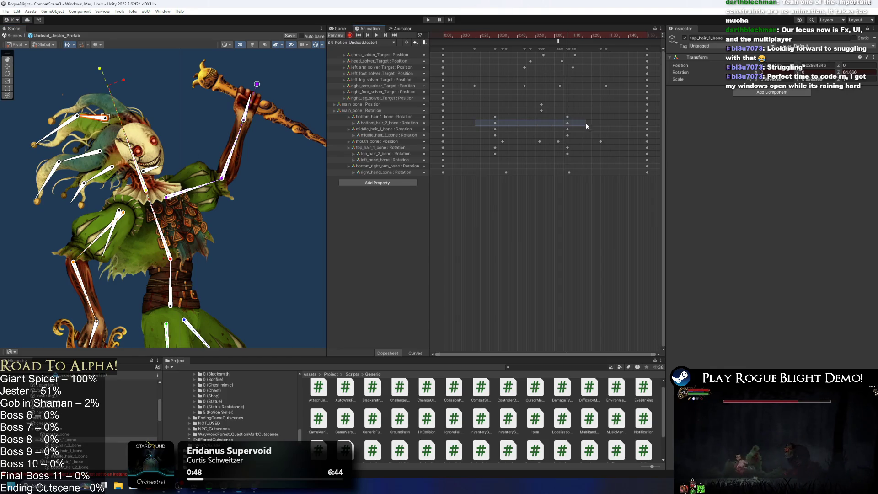
pyautogui.moveTo(478, 134); pyautogui.dragTo(571, 139)
pyautogui.moveTo(511, 156); pyautogui.dragTo(530, 151)
pyautogui.moveTo(488, 120); pyautogui.dragTo(589, 120)
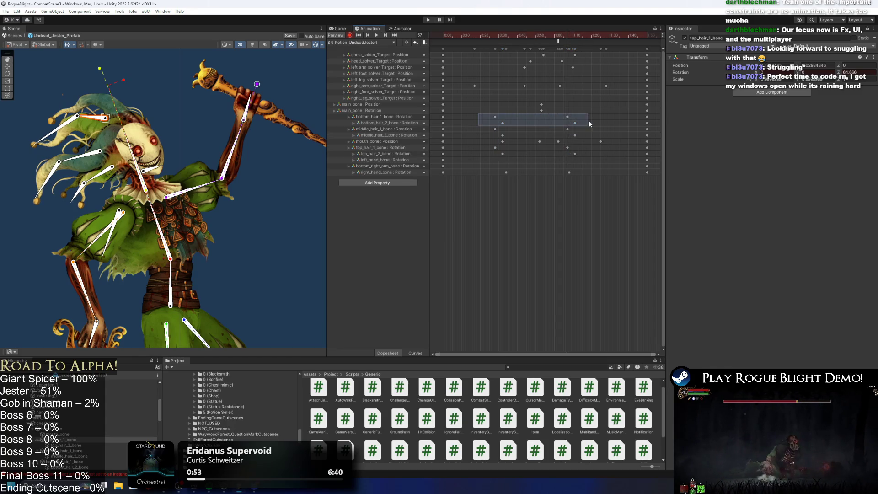
pyautogui.moveTo(493, 125); pyautogui.dragTo(592, 158)
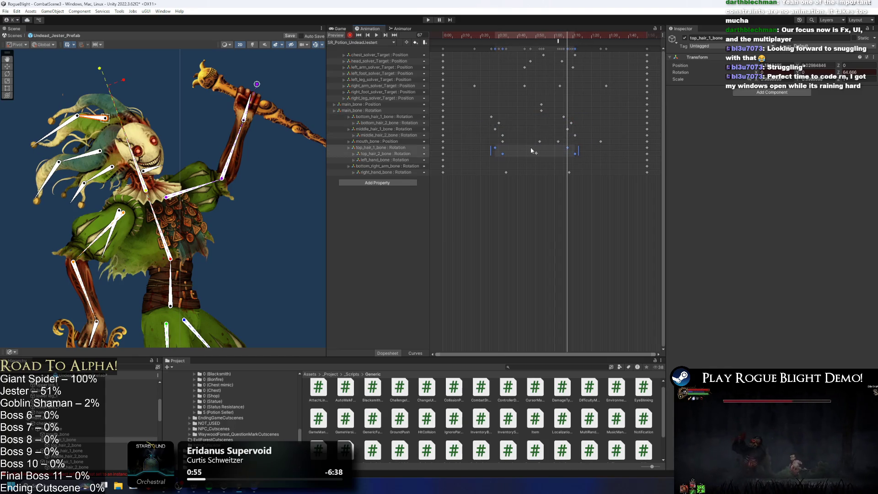
pyautogui.moveTo(530, 147); pyautogui.dragTo(534, 146)
# Step: Preview the clip and delay the right_arm_solver staff-arm keyframe to about 1:30
pyautogui.press('space')
pyautogui.click(255, 119)
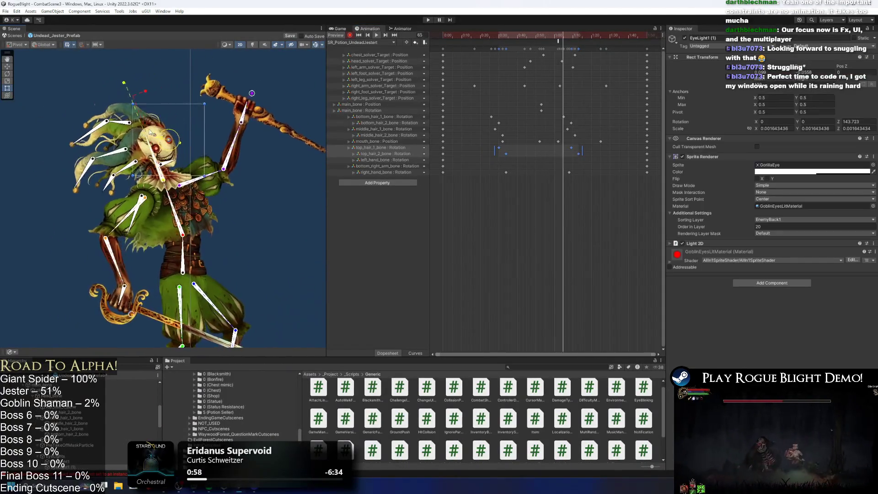
pyautogui.moveTo(205, 122); pyautogui.dragTo(190, 81)
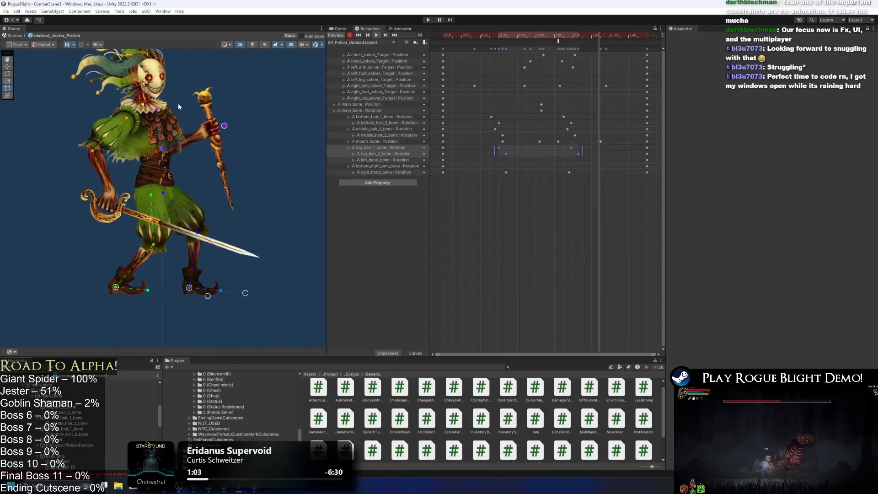
pyautogui.moveTo(197, 98); pyautogui.dragTo(188, 140)
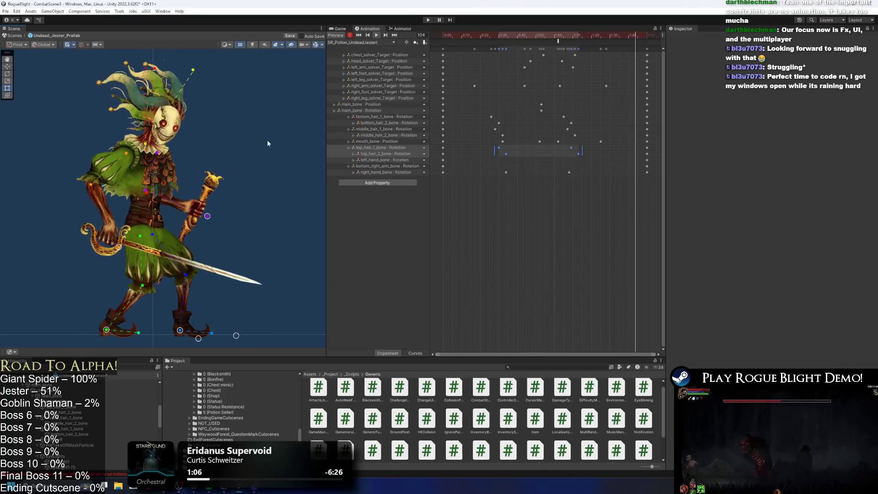
pyautogui.click(602, 35)
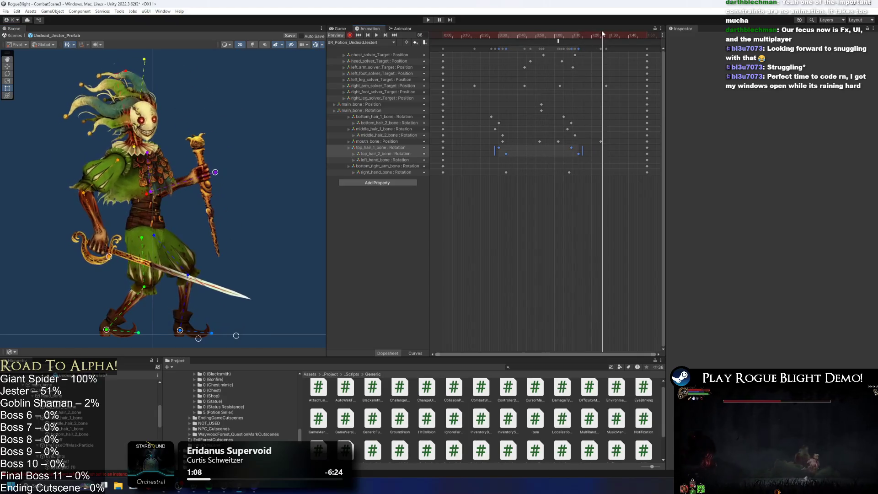
pyautogui.click(593, 133)
pyautogui.moveTo(606, 86)
pyautogui.mouseDown()
pyautogui.moveTo(616, 85)
pyautogui.moveTo(614, 70)
pyautogui.mouseUp()
pyautogui.press('space')
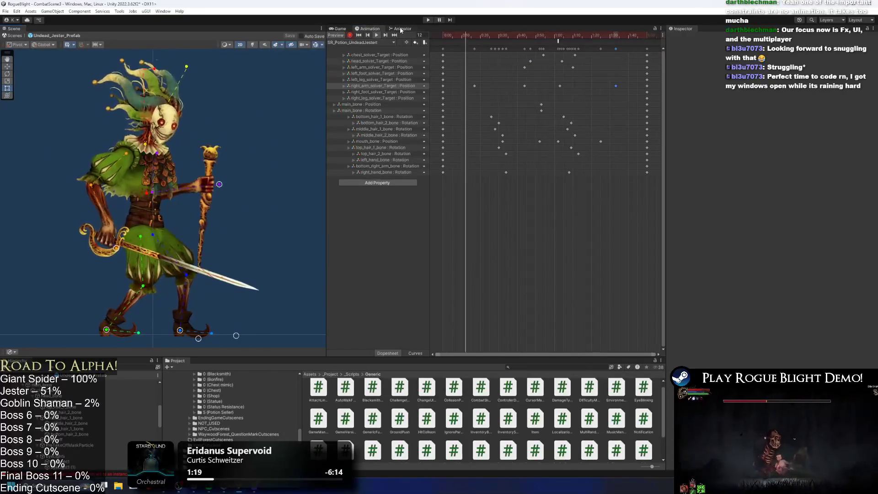
# Step: Rename the SR_Potion clip asset to SR_Random_Potion, then reselect the Undead_Jester object
pyautogui.click(554, 367)
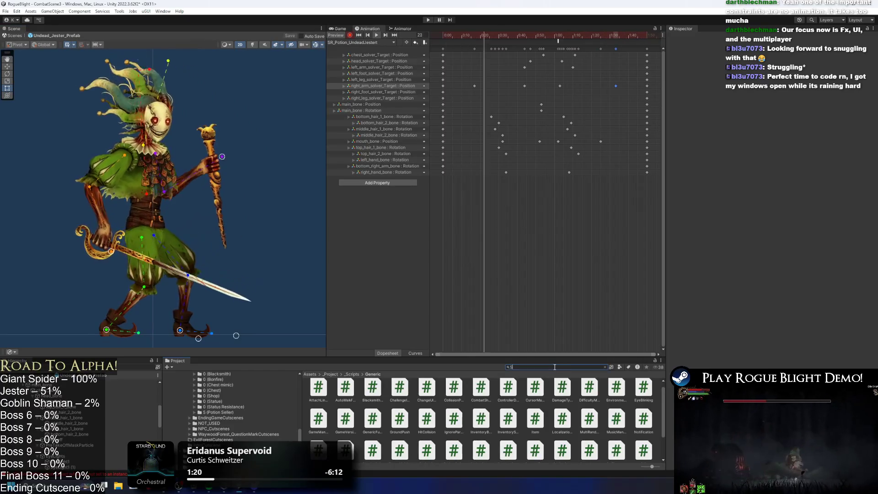
pyautogui.write('SR Potion')
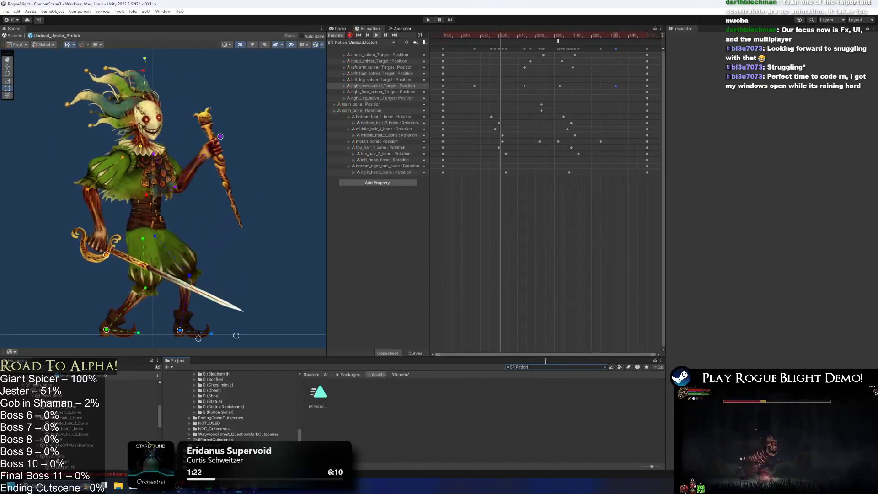
pyautogui.rightClick(319, 393)
pyautogui.click(349, 202)
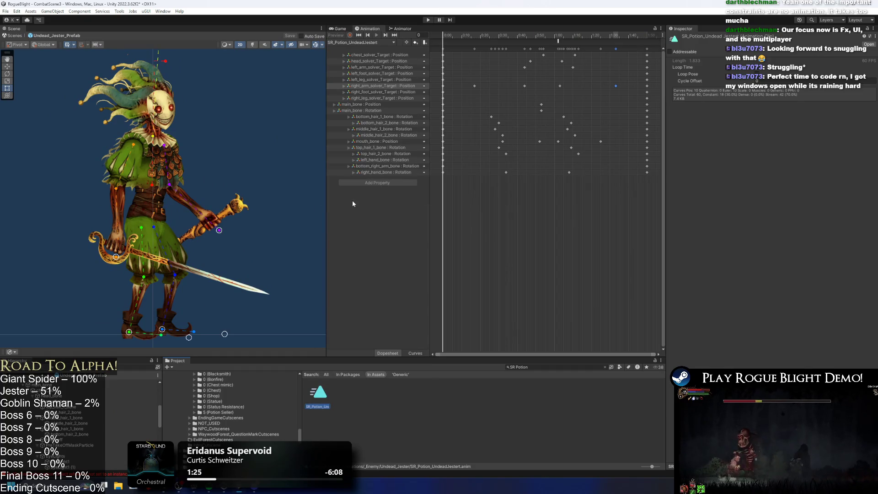
pyautogui.press('End')
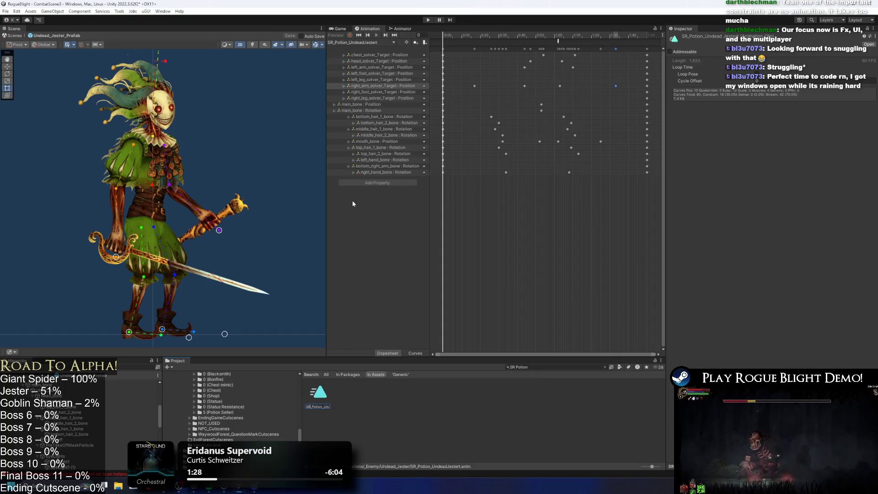
pyautogui.write('Ra')
pyautogui.write('ndom_P')
pyautogui.press('Return')
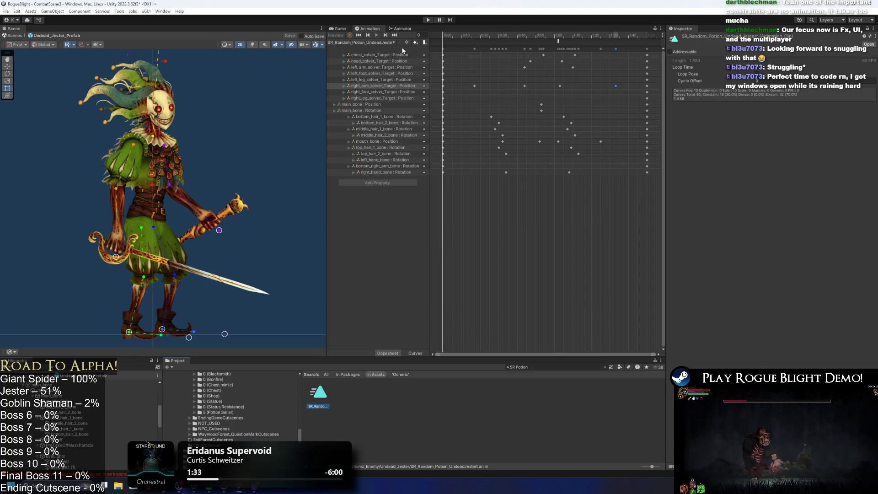
pyautogui.scroll(3, 55, 403)
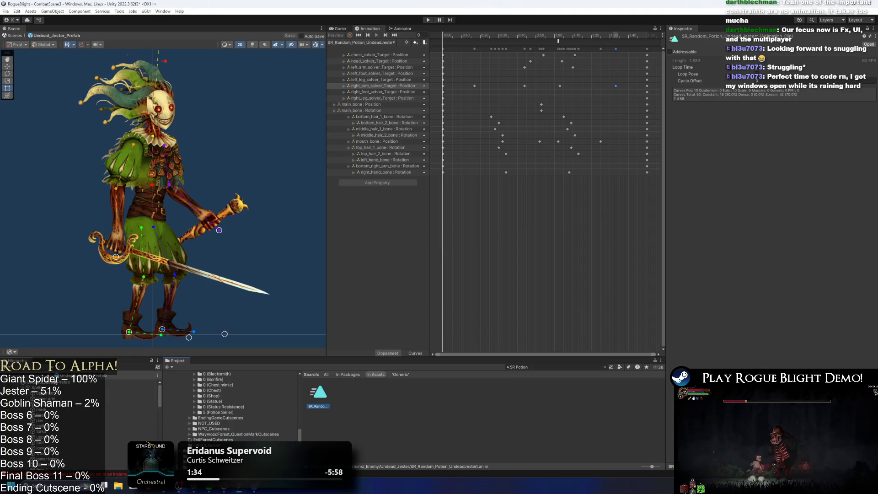
pyautogui.click(72, 383)
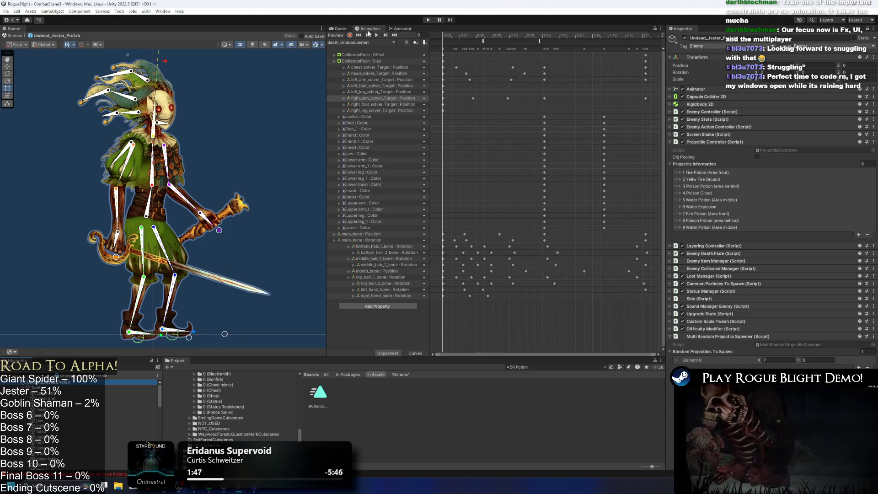
# Step: Load SR_Random_Potion_UndeadJestert, scrub through its poses around frame 61, then view the Animator
pyautogui.click(390, 42)
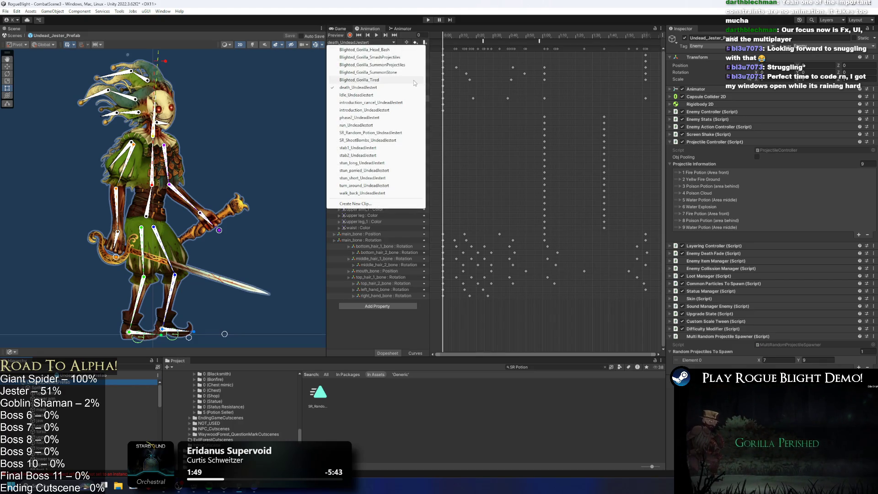
pyautogui.click(371, 132)
pyautogui.click(557, 38)
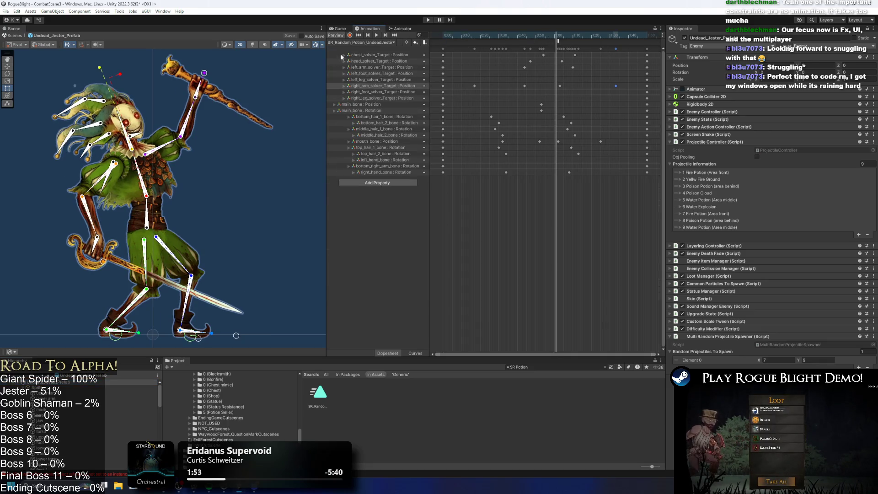
pyautogui.moveTo(503, 33)
pyautogui.mouseDown()
pyautogui.moveTo(481, 34)
pyautogui.moveTo(547, 35)
pyautogui.mouseUp()
pyautogui.click(403, 29)
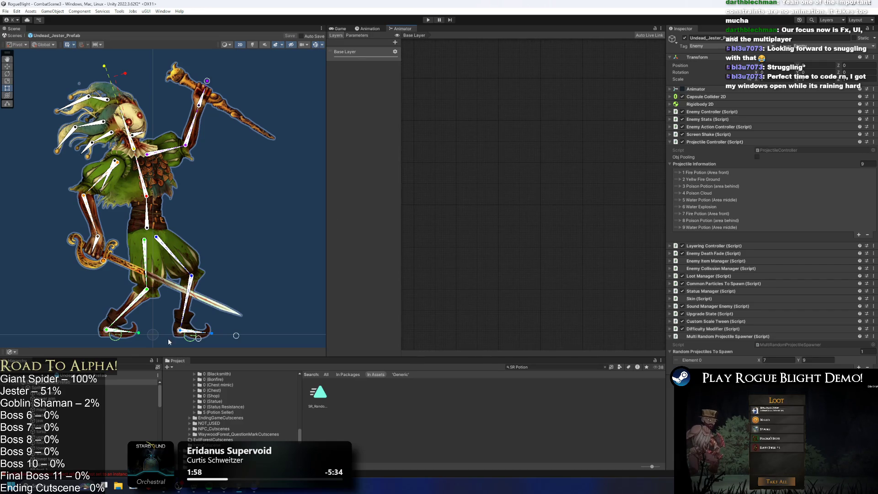
# Step: Select Undead_Jester_Prefab and reveal its UndeadJester AnimatorController in the Project folder
pyautogui.click(68, 382)
pyautogui.click(68, 376)
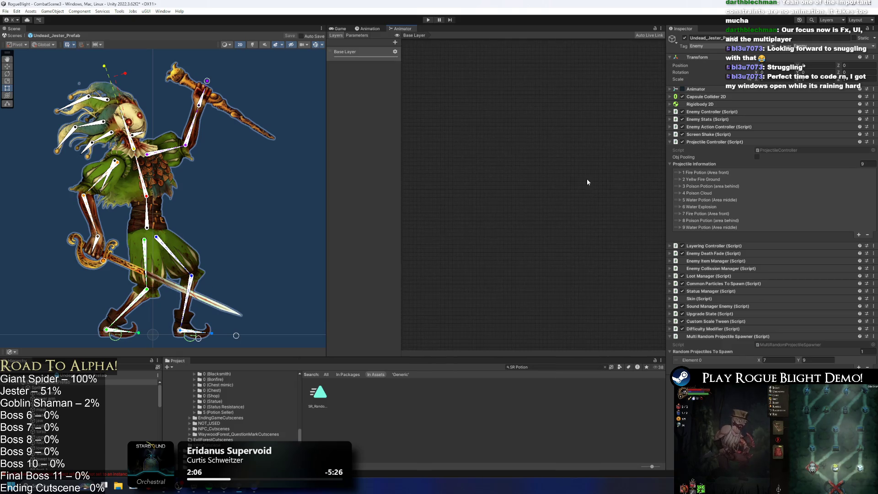
pyautogui.scroll(2, 473, 172)
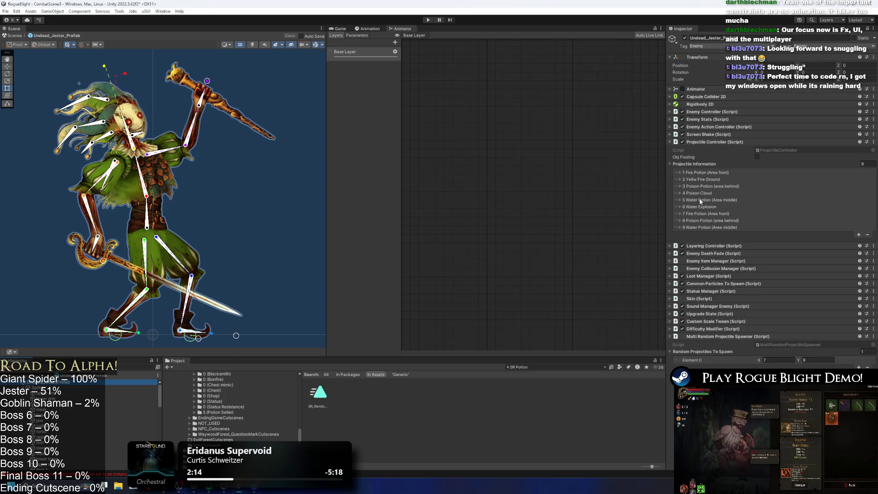
pyautogui.click(739, 89)
pyautogui.click(792, 98)
pyautogui.click(373, 425)
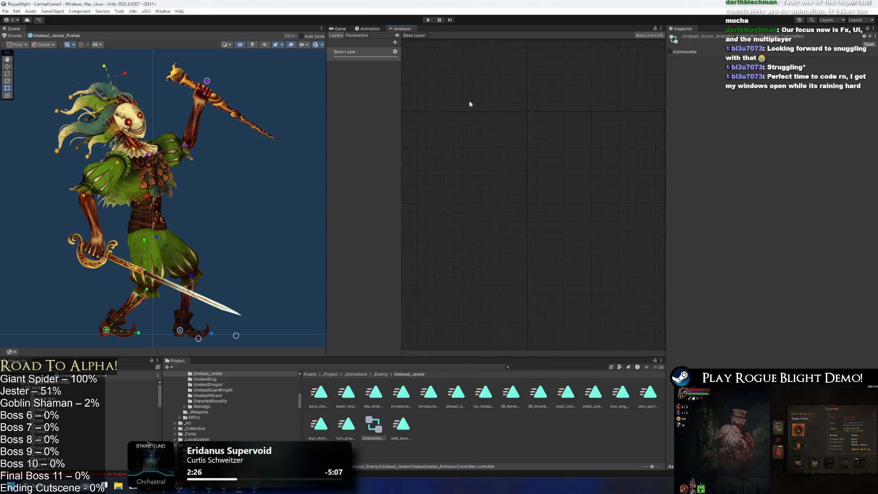
pyautogui.rightClick(515, 149)
pyautogui.moveTo(563, 152)
pyautogui.click(514, 130)
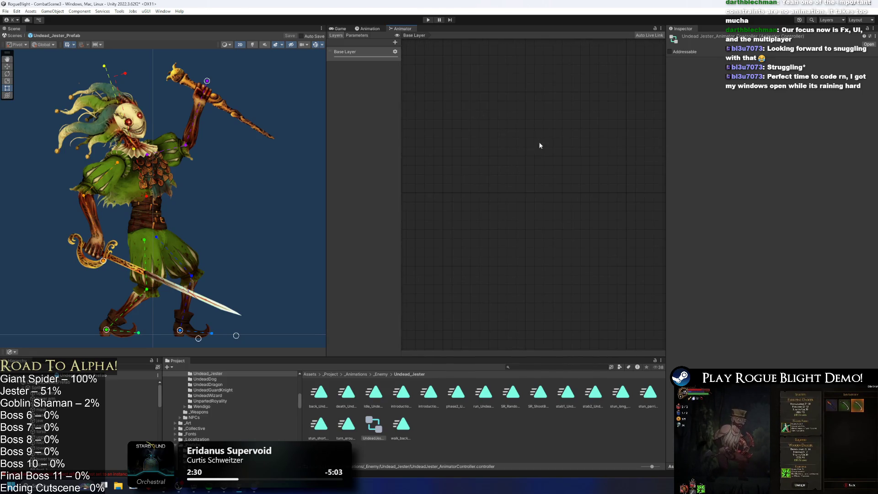
pyautogui.scroll(-3, 535, 179)
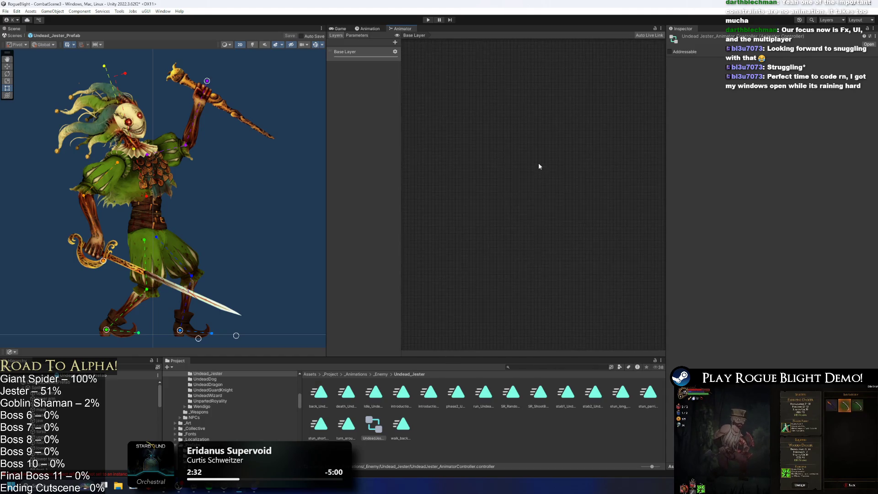
pyautogui.scroll(3, 539, 165)
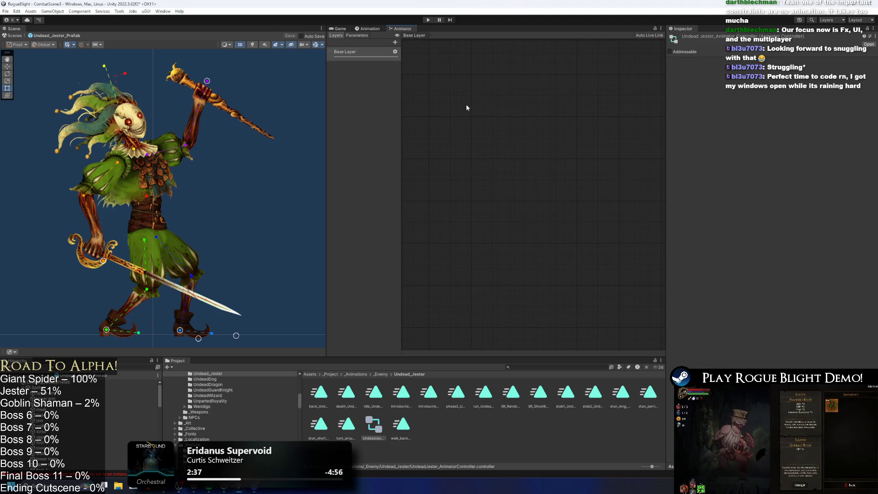
pyautogui.scroll(2, 579, 138)
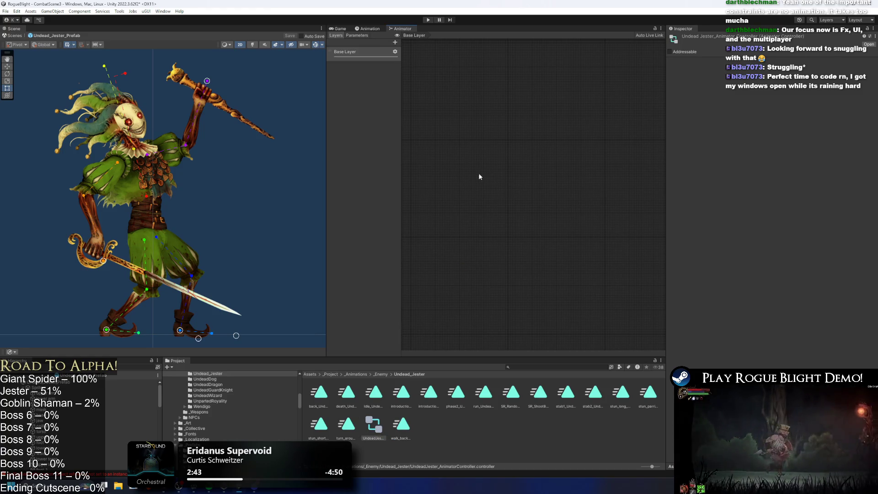
# Step: Reselect the jester, glance at the potion clip, and enter Play Mode past the warning
pyautogui.click(75, 383)
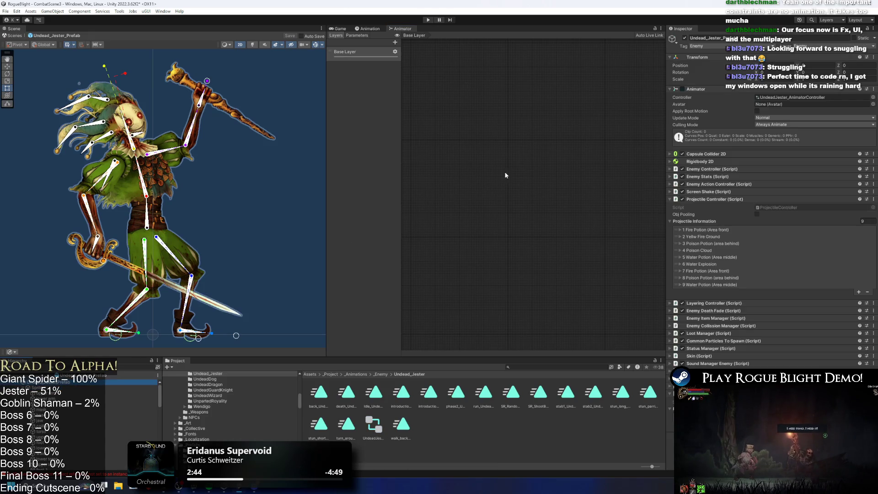
pyautogui.click(370, 29)
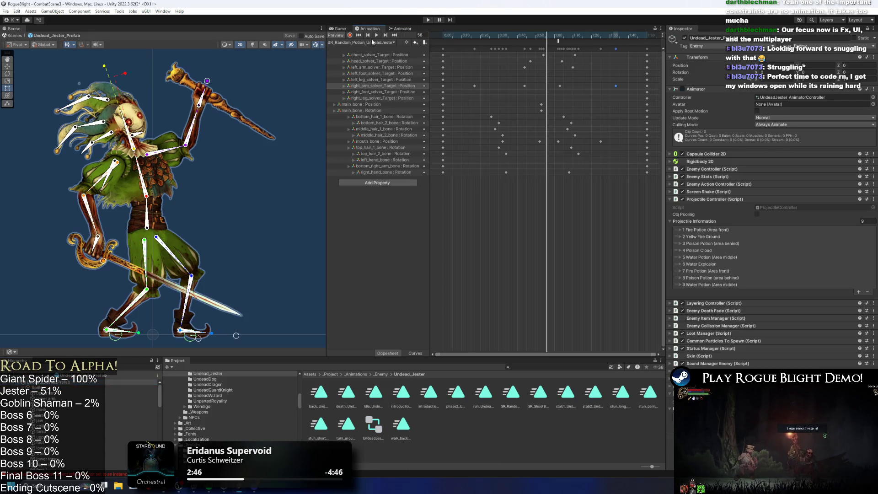
pyautogui.click(392, 29)
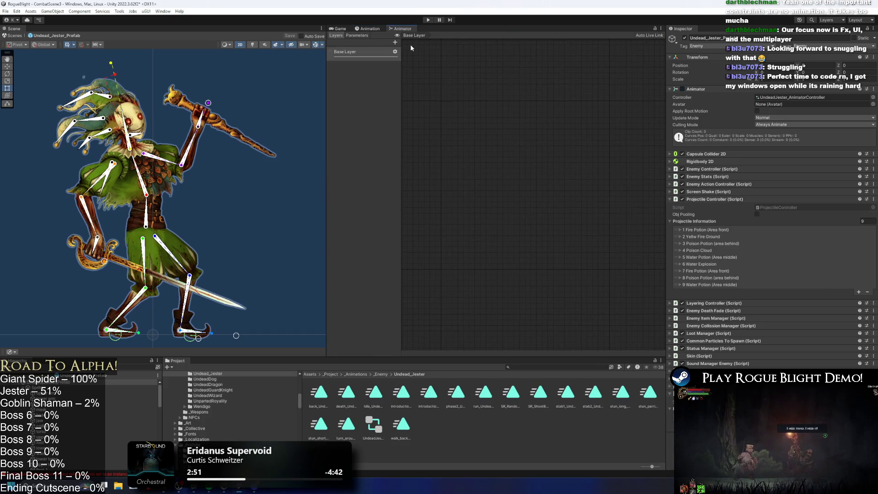
pyautogui.click(428, 20)
pyautogui.click(455, 269)
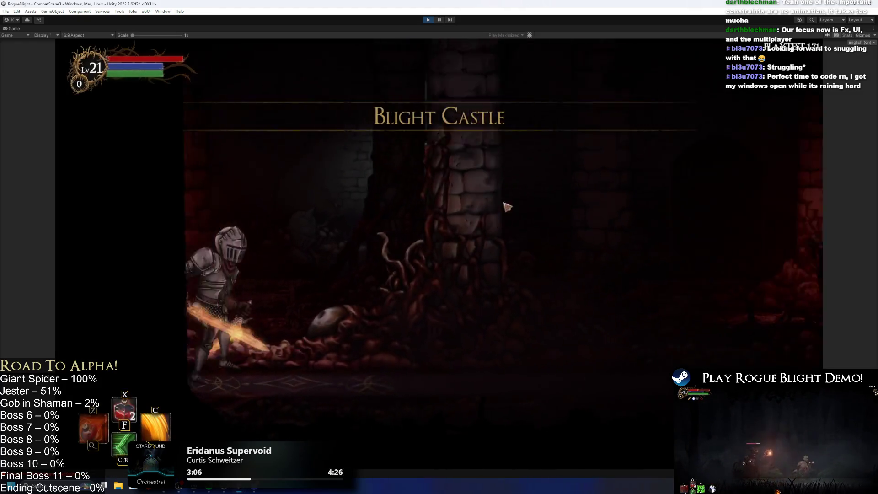
# Step: Set the Game view to Play Focused instead of maximized
pyautogui.click(506, 34)
pyautogui.click(562, 36)
pyautogui.click(563, 42)
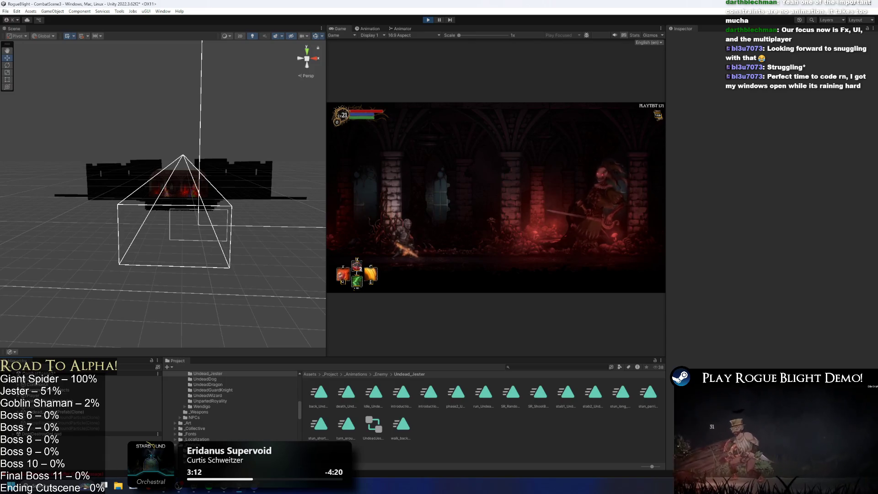
# Step: Watch the jester clone's live Introduction state machine in the Animator, then stop playing
pyautogui.click(400, 29)
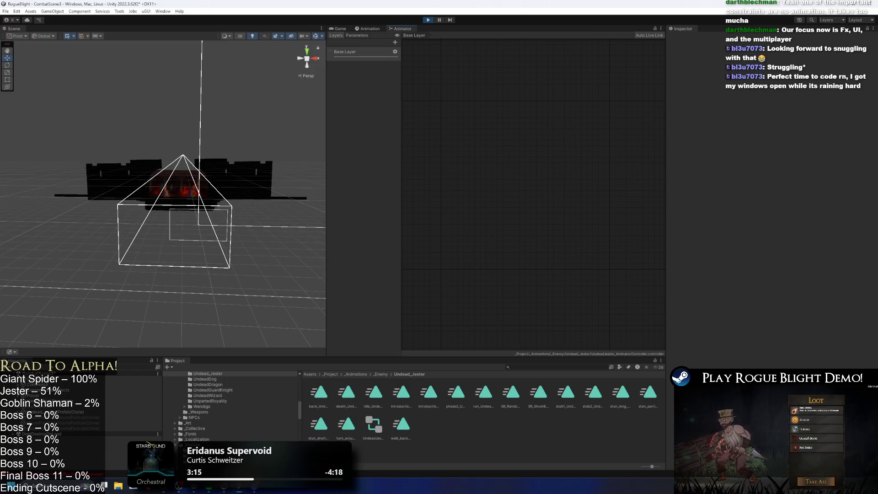
pyautogui.click(68, 412)
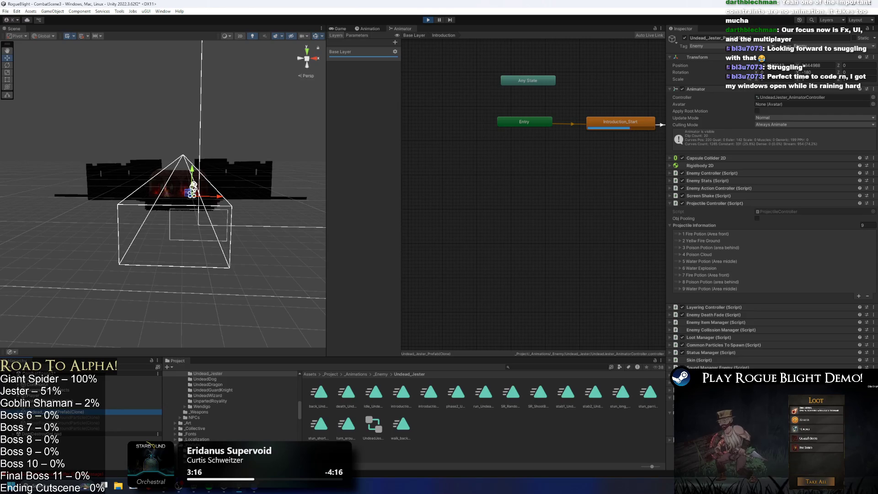
pyautogui.click(543, 124)
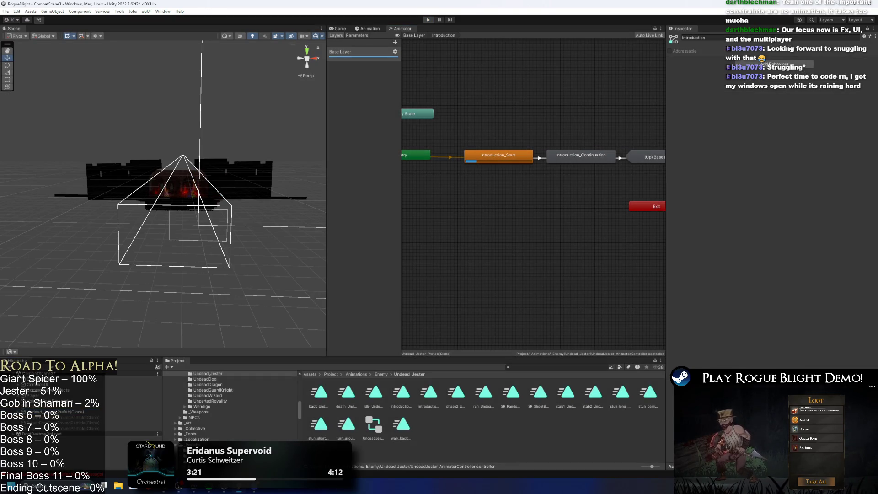
pyautogui.hotkey('ctrl', 'p')
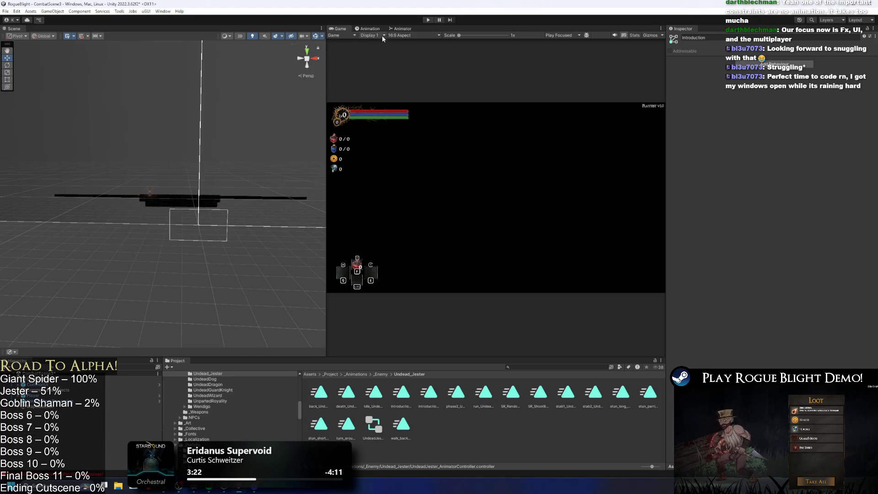
# Step: Widen the Animator panel and pan the Introduction state graph to center its nodes
pyautogui.click(401, 29)
pyautogui.moveTo(667, 142); pyautogui.dragTo(796, 141)
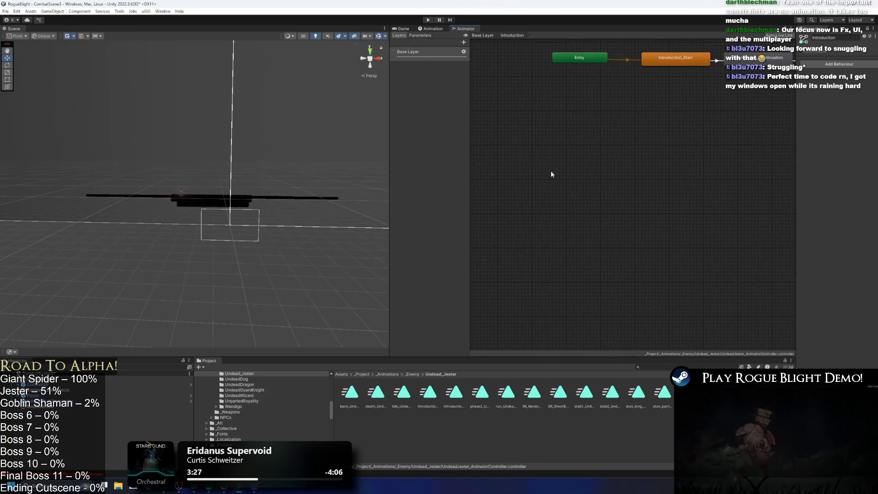
pyautogui.scroll(3, 639, 203)
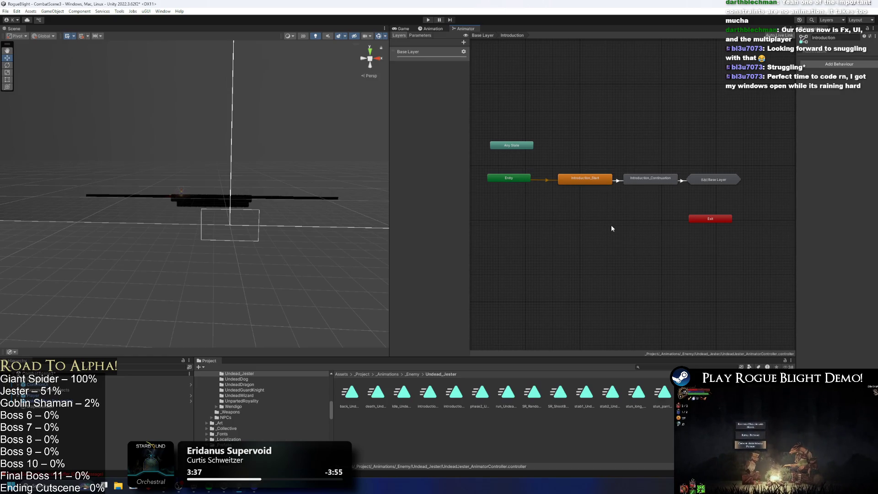
pyautogui.scroll(2, 621, 178)
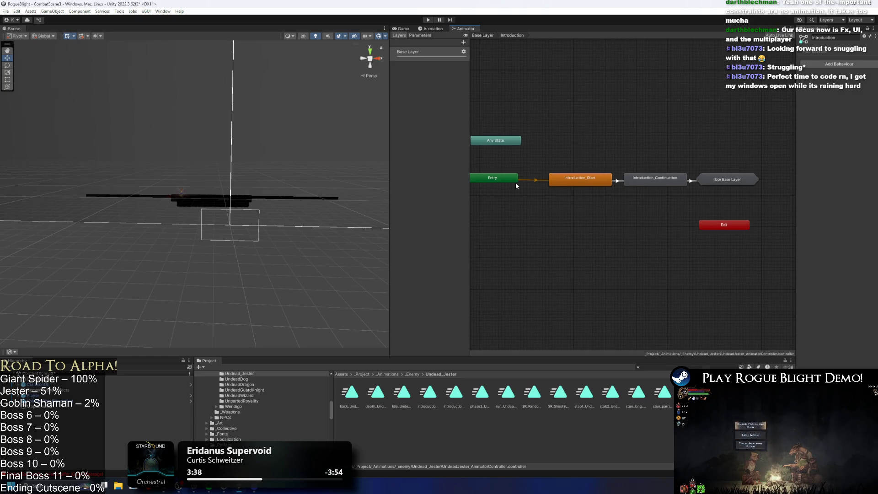
pyautogui.moveTo(617, 151)
pyautogui.mouseDown()
pyautogui.moveTo(637, 102)
pyautogui.moveTo(621, 109)
pyautogui.mouseUp()
pyautogui.press('r')
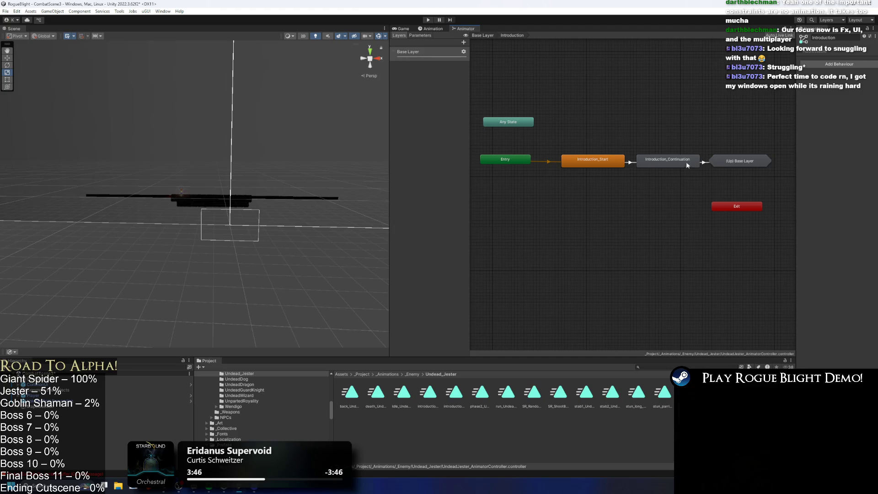
# Step: Go back up to the Base Layer and start the Blight Castle playtest again
pyautogui.doubleClick(737, 161)
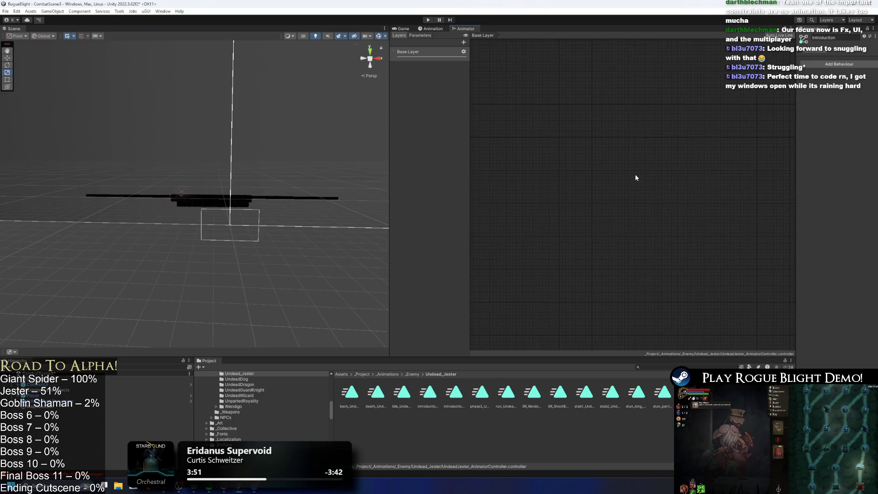
pyautogui.scroll(-2, 635, 172)
pyautogui.click(633, 153)
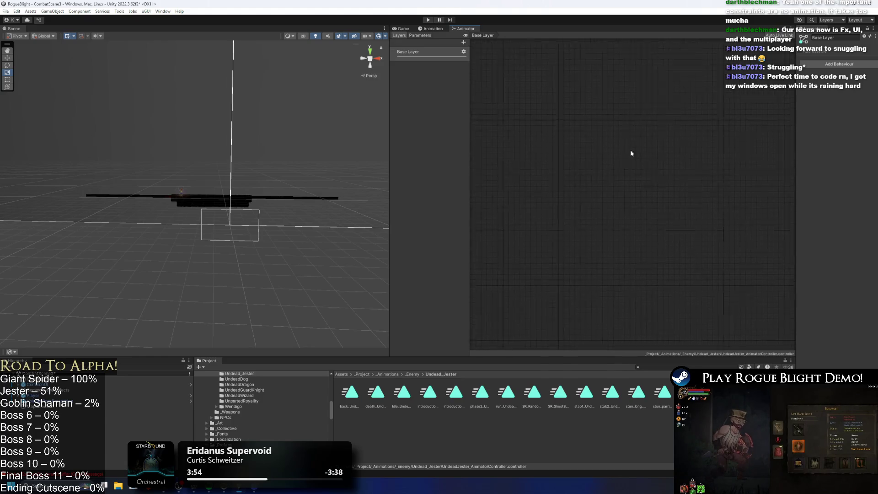
pyautogui.scroll(1, 636, 194)
pyautogui.scroll(1, 485, 124)
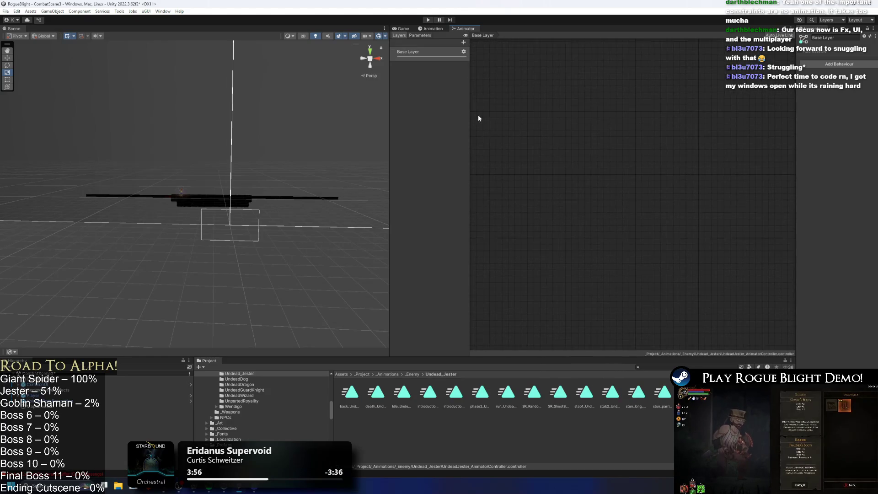
pyautogui.click(432, 20)
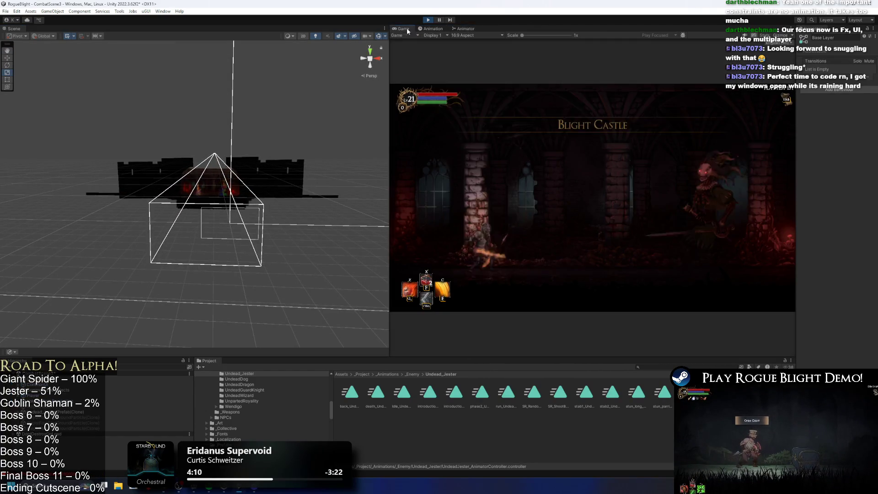
# Step: Select Undead_Jester_Prefab(Clone) to show its live states in the Animator, then pause the game
pyautogui.click(463, 28)
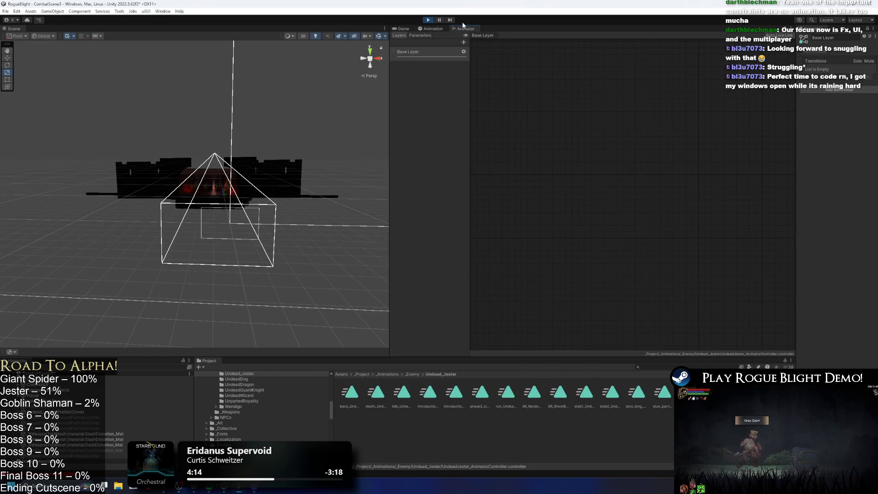
pyautogui.click(401, 28)
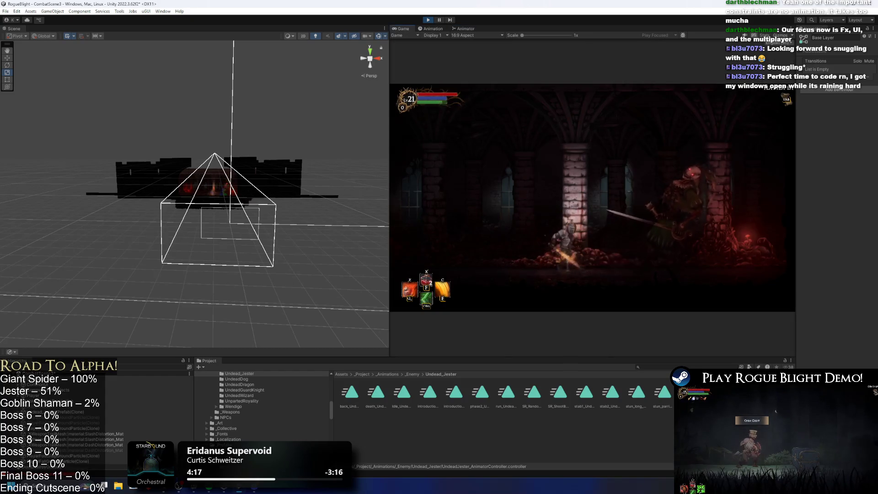
pyautogui.click(463, 28)
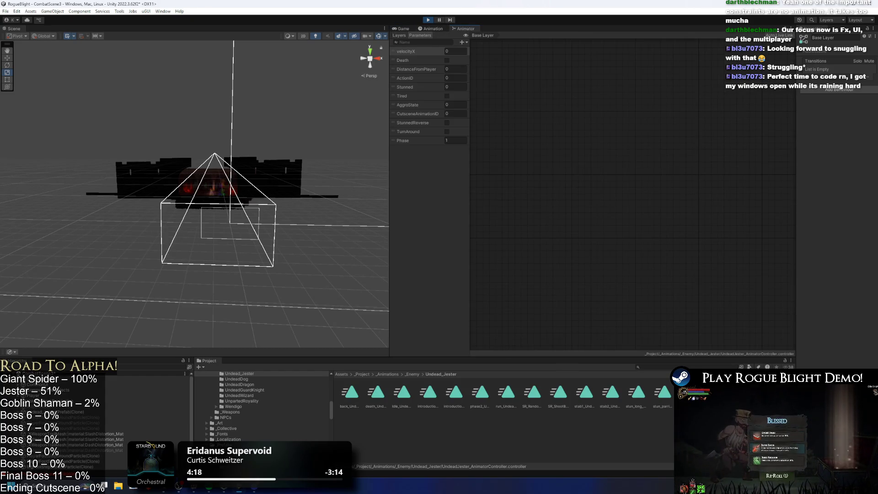
pyautogui.click(59, 412)
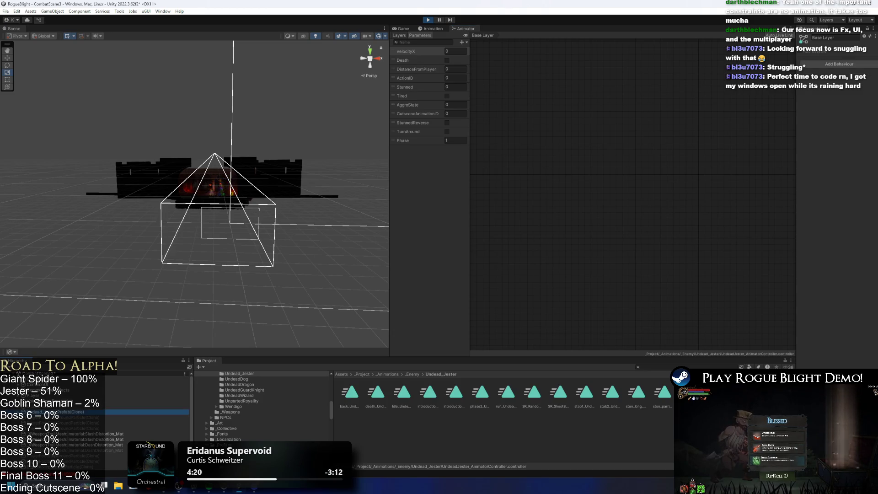
pyautogui.click(498, 44)
pyautogui.hotkey('ctrl', 'shift', 'p')
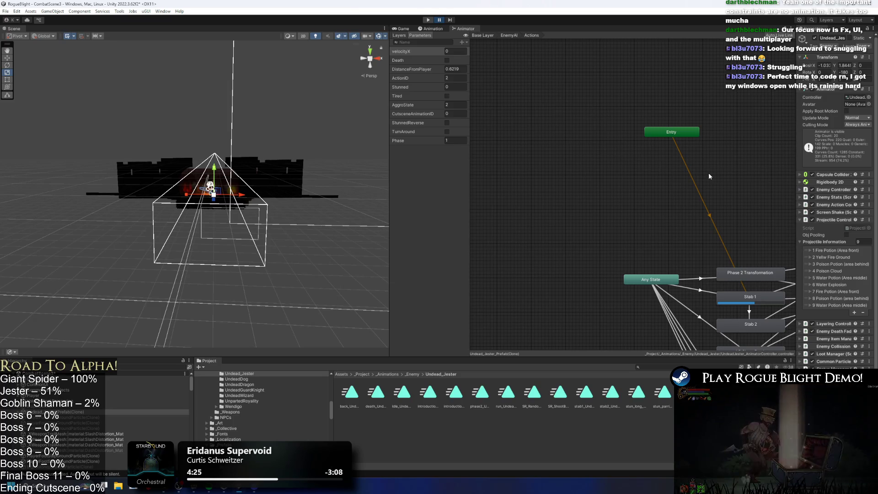
# Step: Exit Play Mode, move Projecties Forward below LR Shoot Bomb in Actions, and begin renaming it
pyautogui.hotkey('ctrl', 'p')
pyautogui.moveTo(710, 176)
pyautogui.mouseDown()
pyautogui.moveTo(599, 157)
pyautogui.moveTo(573, 98)
pyautogui.mouseUp()
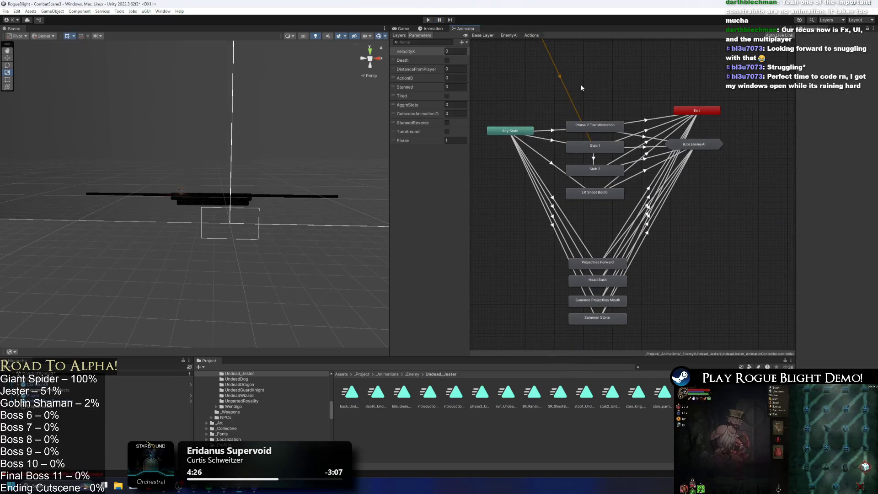
pyautogui.doubleClick(694, 145)
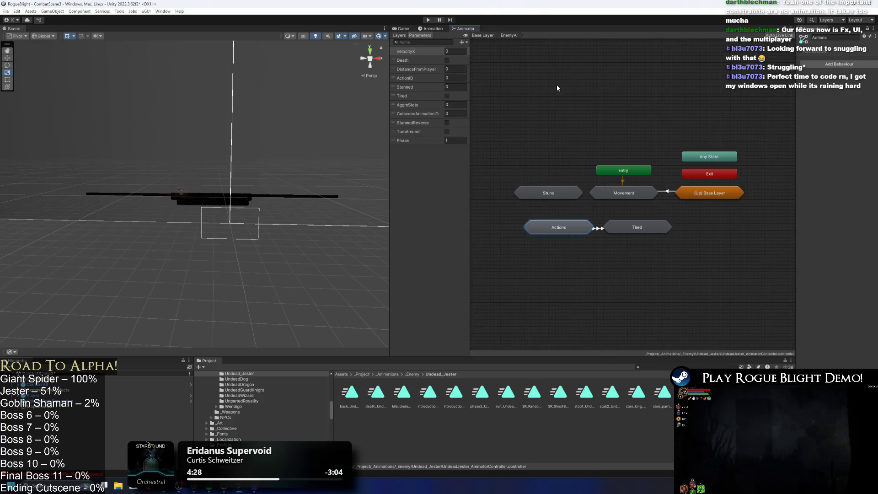
pyautogui.doubleClick(572, 226)
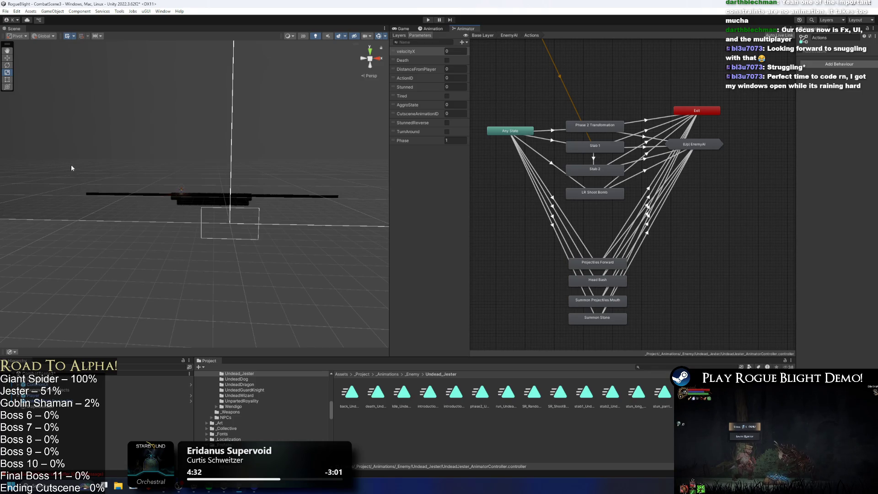
pyautogui.moveTo(608, 265); pyautogui.dragTo(606, 221)
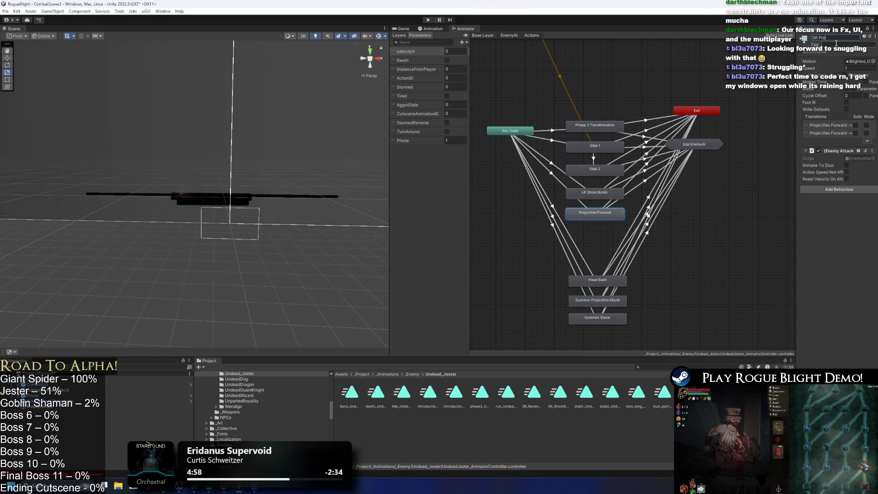
pyautogui.write('o')
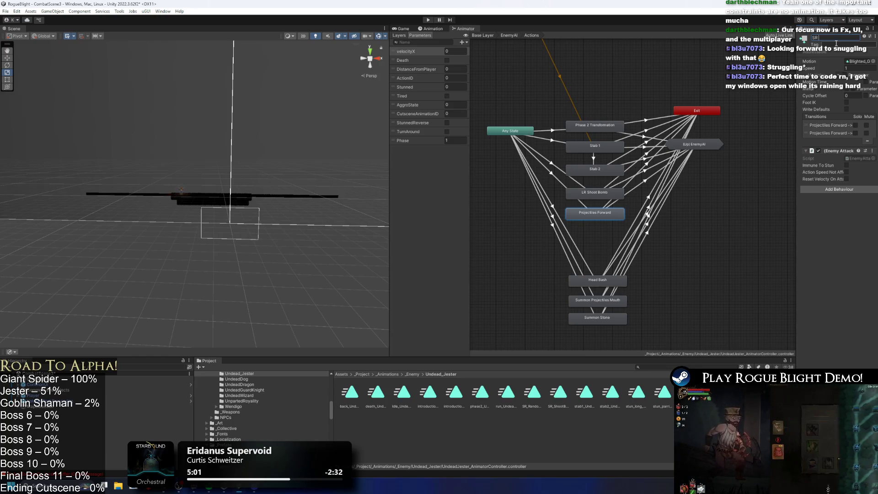
pyautogui.write('andom Potion')
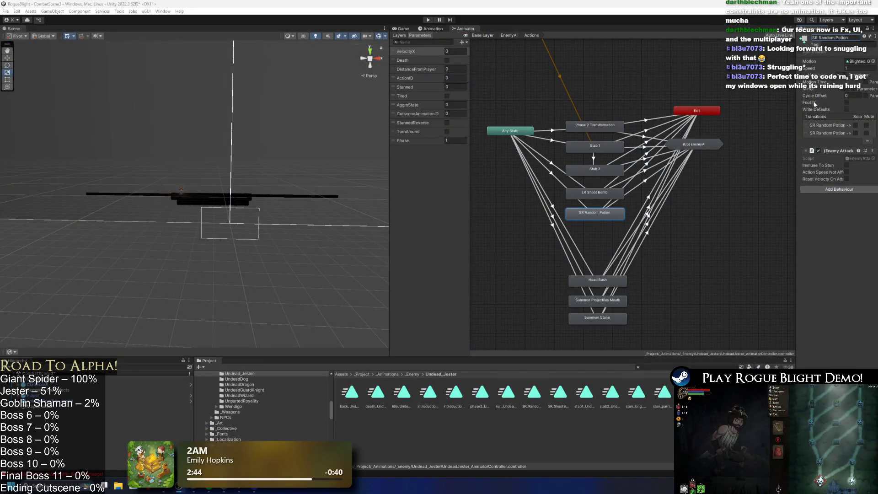
# Step: Assign the SR_Random_Potion_UndeadJester clip to the SR Random Potion state's Motion field
pyautogui.moveTo(796, 90); pyautogui.dragTo(653, 90)
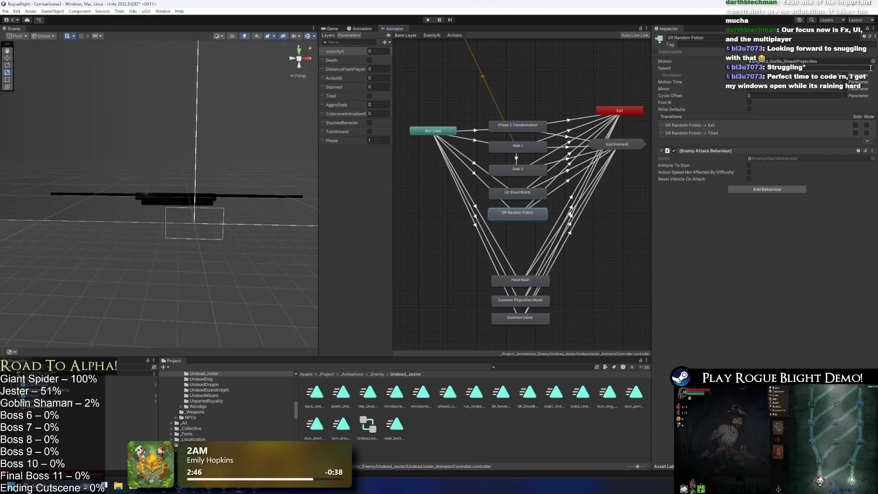
pyautogui.click(874, 61)
pyautogui.write('sr rand')
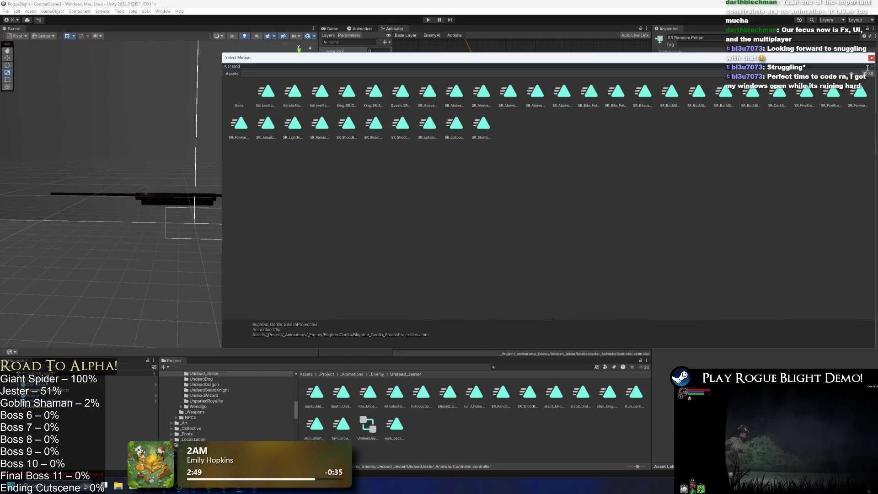
pyautogui.write('om po')
pyautogui.doubleClick(265, 92)
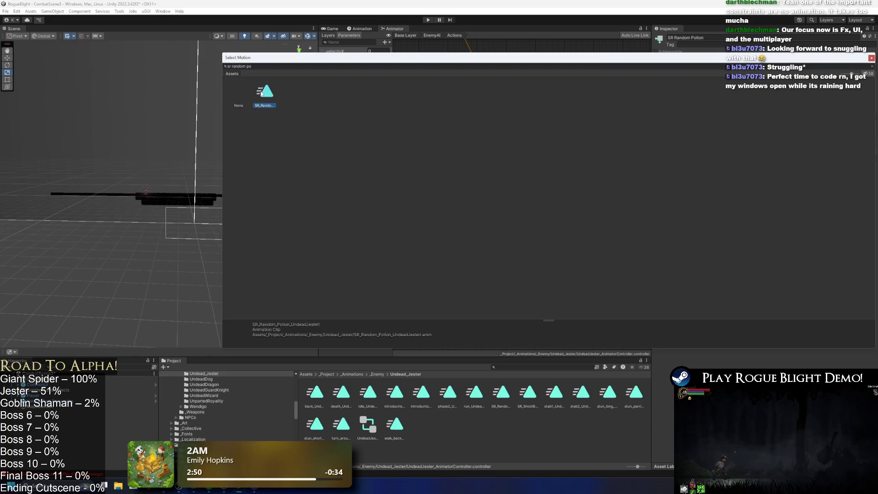
pyautogui.click(501, 403)
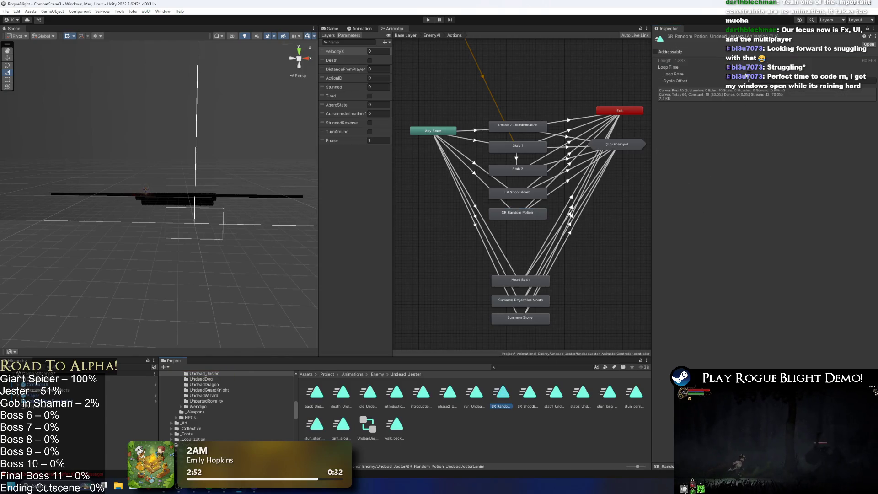
# Step: Change the Any State → SR Random Potion transition's ActionID condition from 99, comparing with LR Shoot Bomb
pyautogui.click(478, 175)
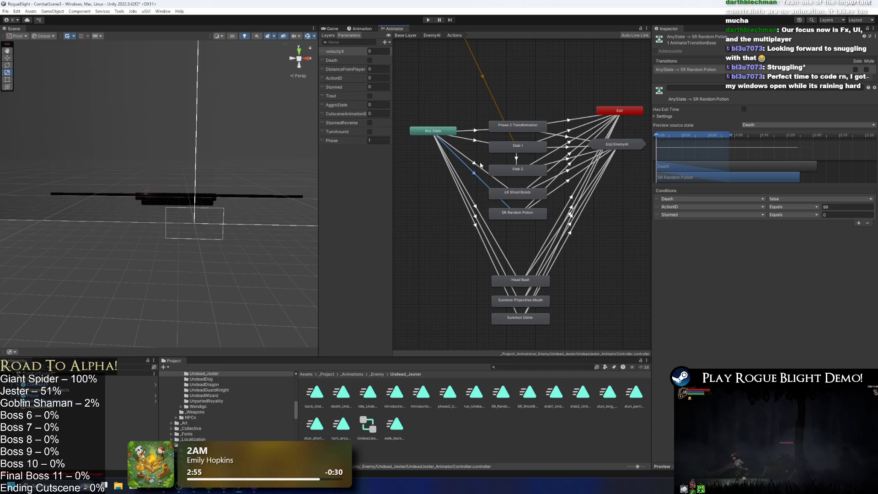
pyautogui.scroll(3, 499, 201)
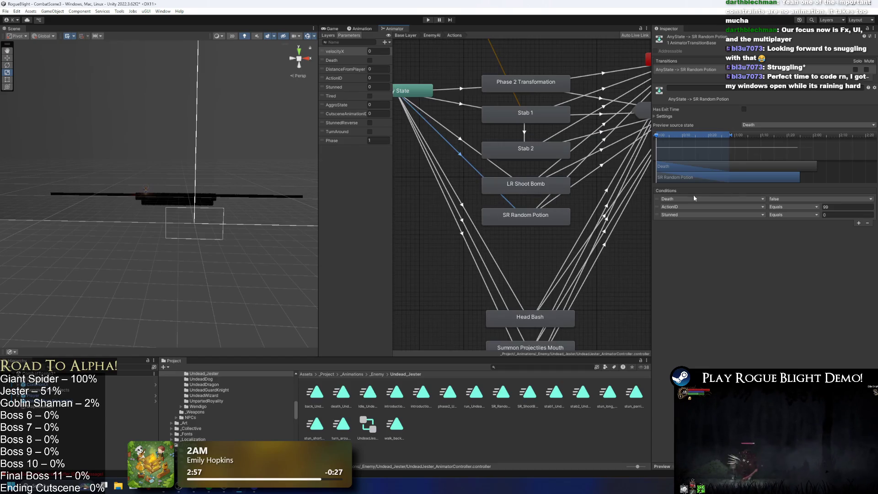
pyautogui.click(454, 134)
pyautogui.click(457, 153)
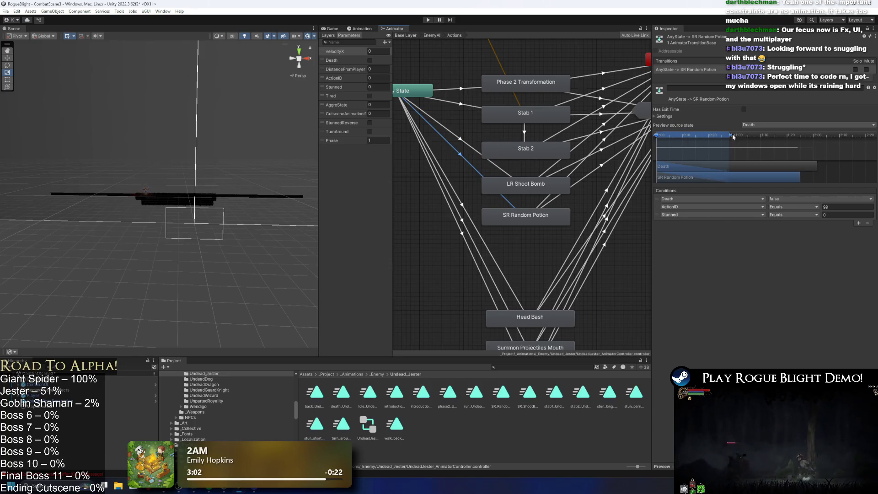
pyautogui.moveTo(712, 138); pyautogui.dragTo(669, 138)
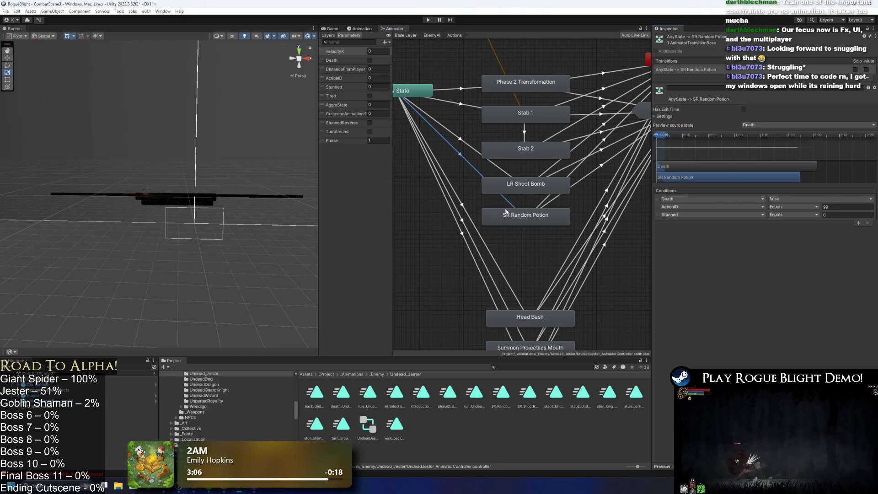
pyautogui.click(471, 148)
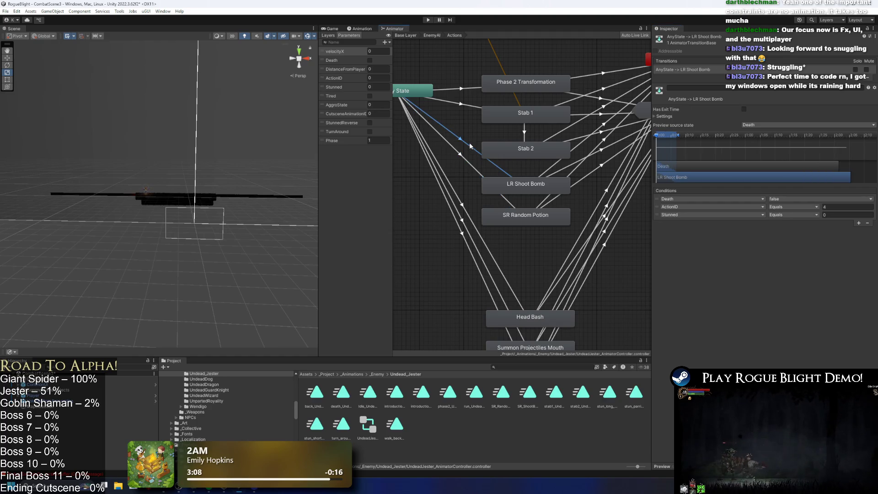
pyautogui.click(462, 157)
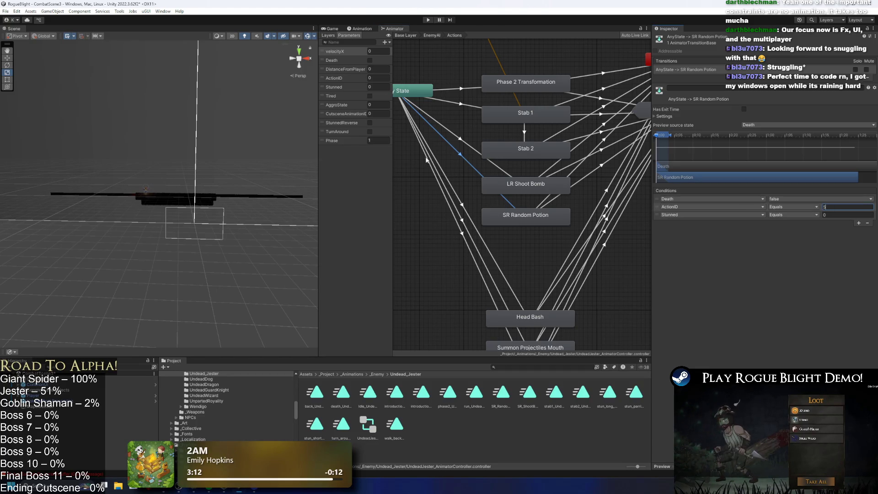
pyautogui.click(414, 226)
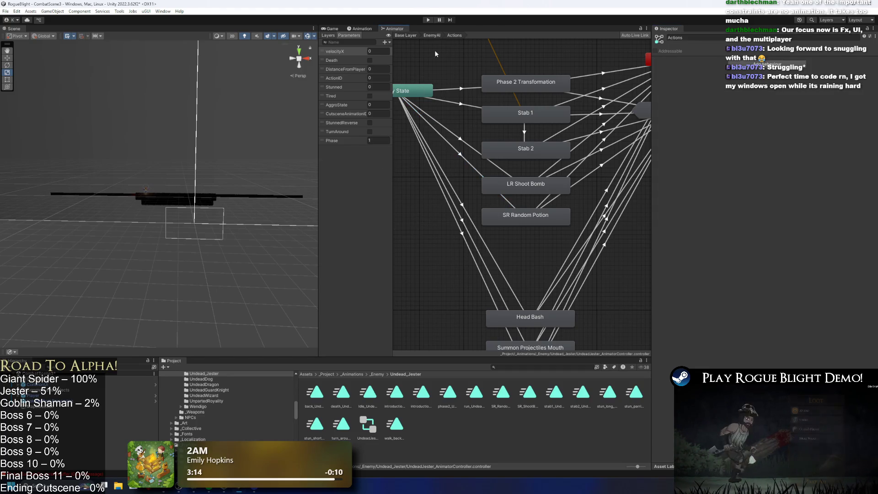
# Step: Go up to the Jester's EnemyAI layer graph, glance at the Animation timeline, and return to the Animator
pyautogui.click(432, 35)
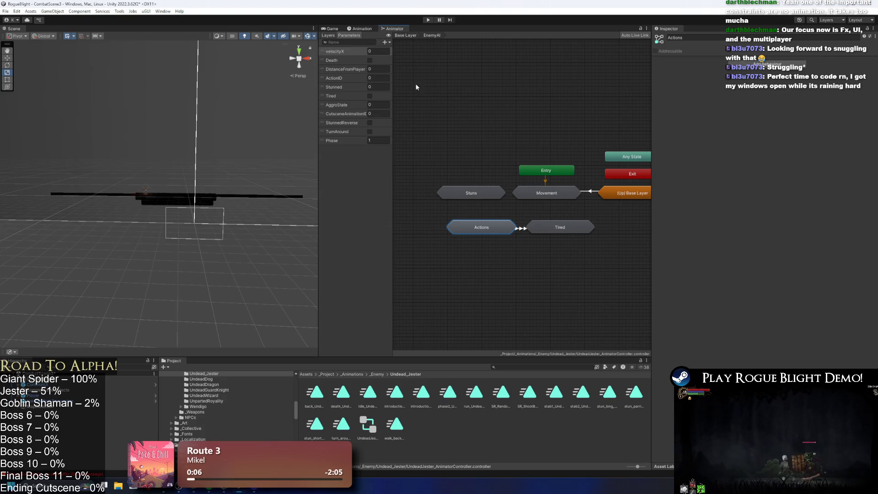
pyautogui.click(538, 85)
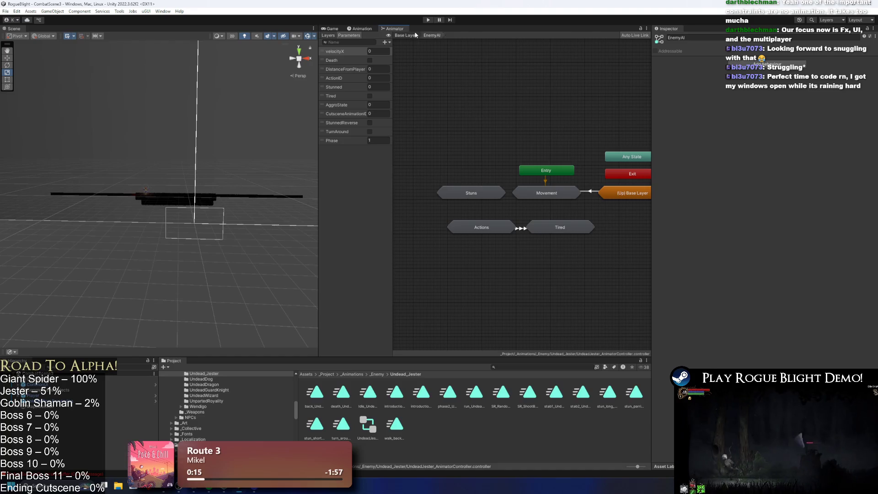
pyautogui.click(357, 28)
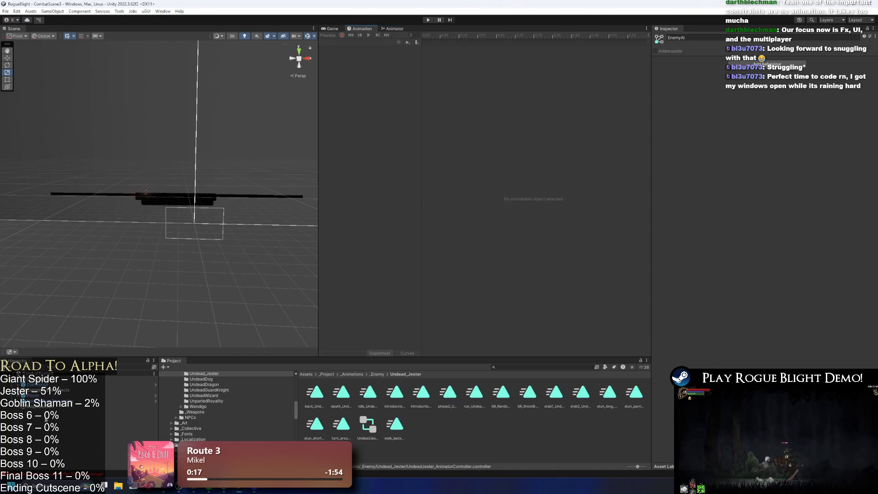
pyautogui.scroll(5, 110, 166)
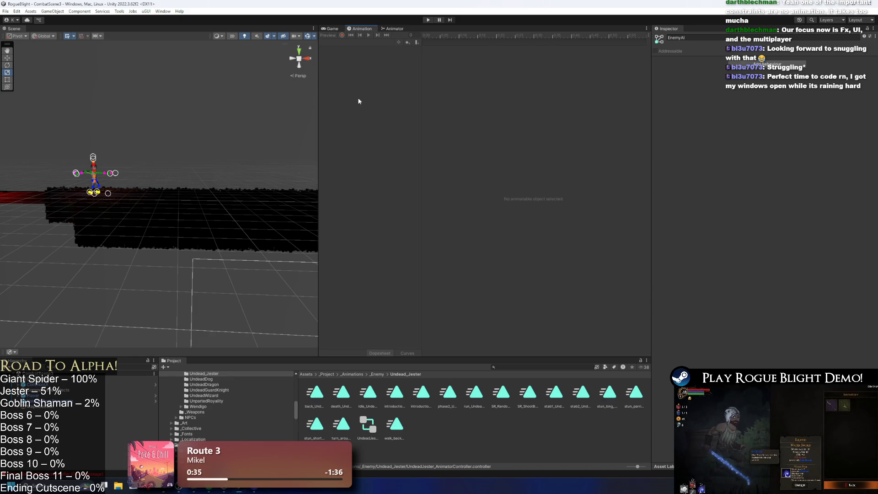
pyautogui.click(394, 29)
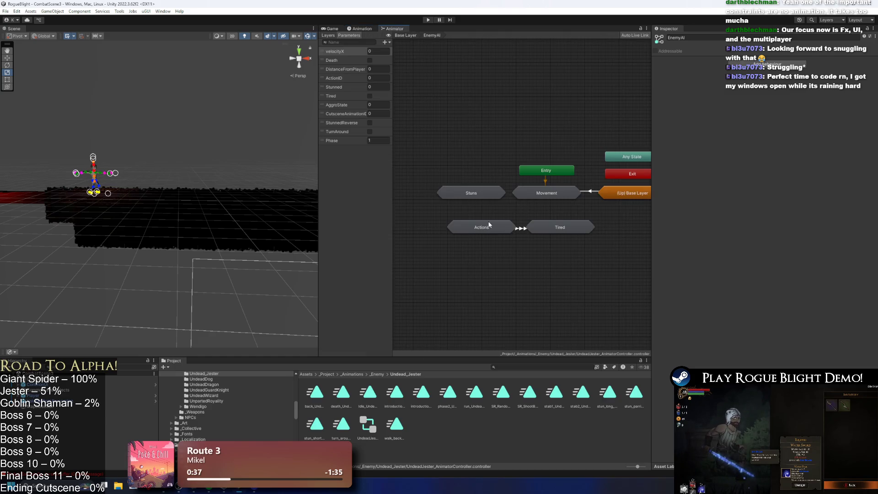
# Step: Confirm the SR Random Potion transition requires ActionID 5, then find and open Undead_Jester_Prefab
pyautogui.doubleClick(486, 224)
pyautogui.click(505, 198)
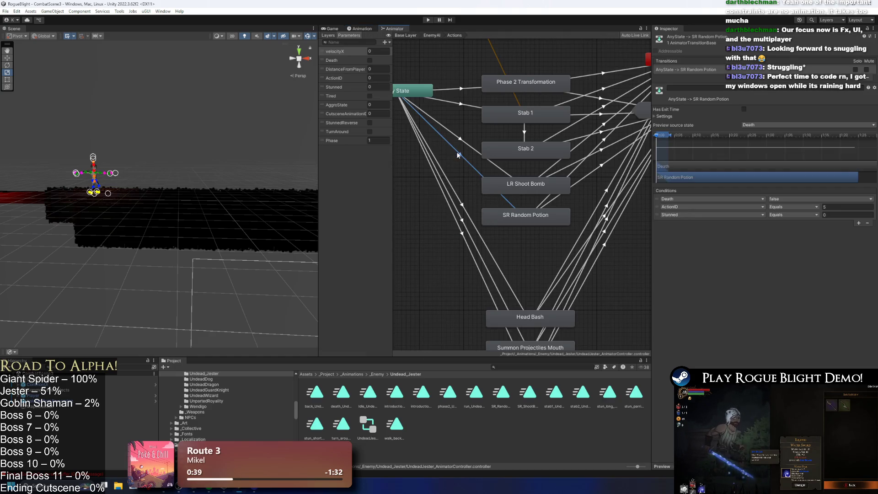
pyautogui.click(514, 369)
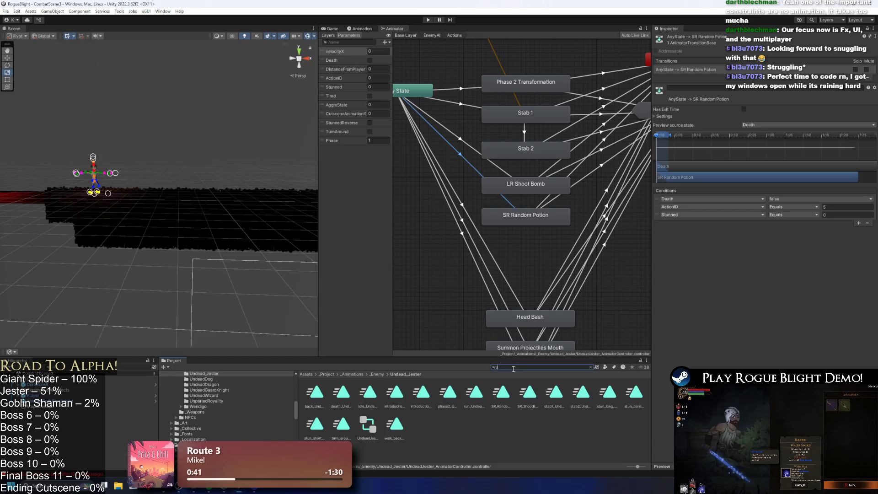
pyautogui.write('fa')
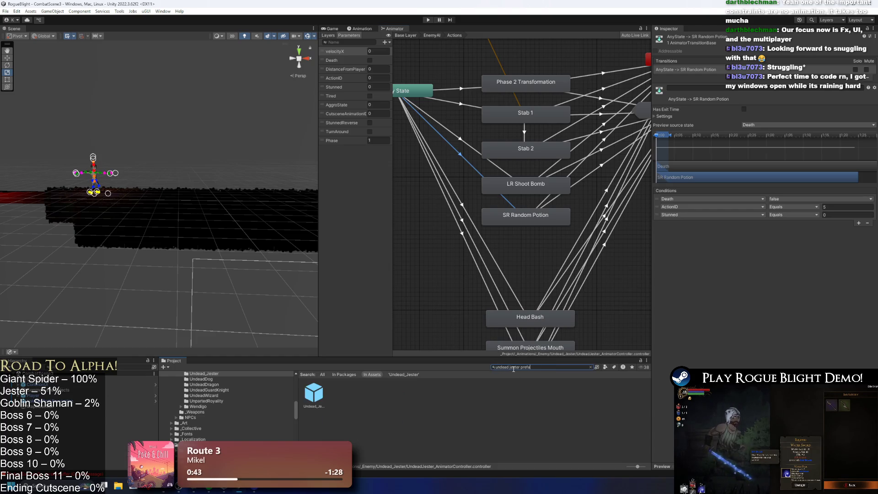
pyautogui.doubleClick(314, 393)
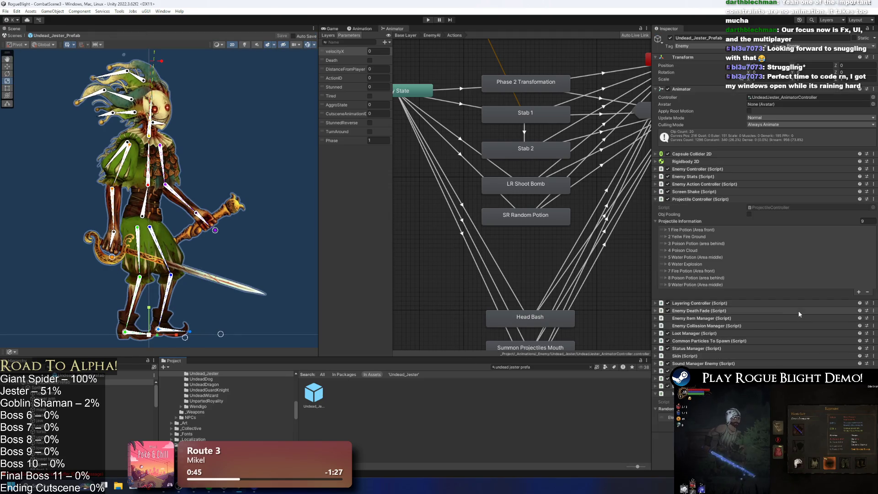
pyautogui.click(360, 28)
pyautogui.click(352, 43)
pyautogui.moveTo(450, 38)
pyautogui.mouseDown()
pyautogui.moveTo(645, 35)
pyautogui.moveTo(436, 36)
pyautogui.mouseUp()
pyautogui.click(352, 42)
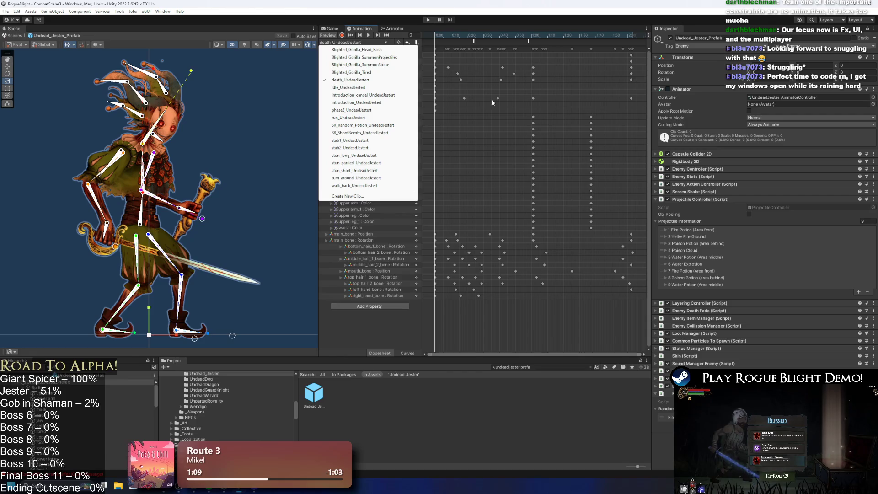
pyautogui.click(492, 99)
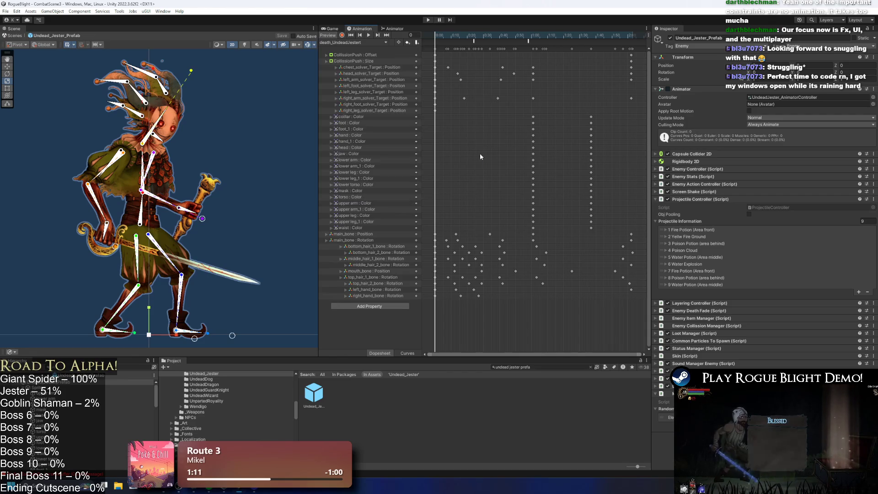
pyautogui.click(352, 42)
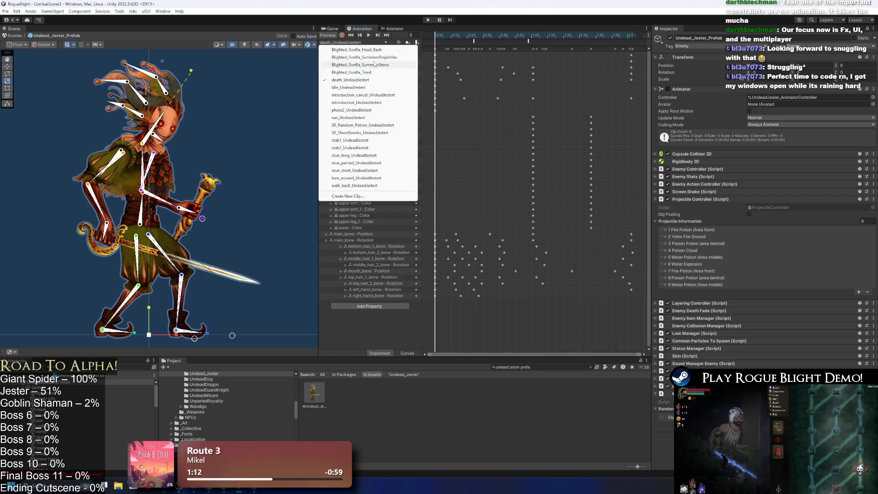
pyautogui.click(450, 181)
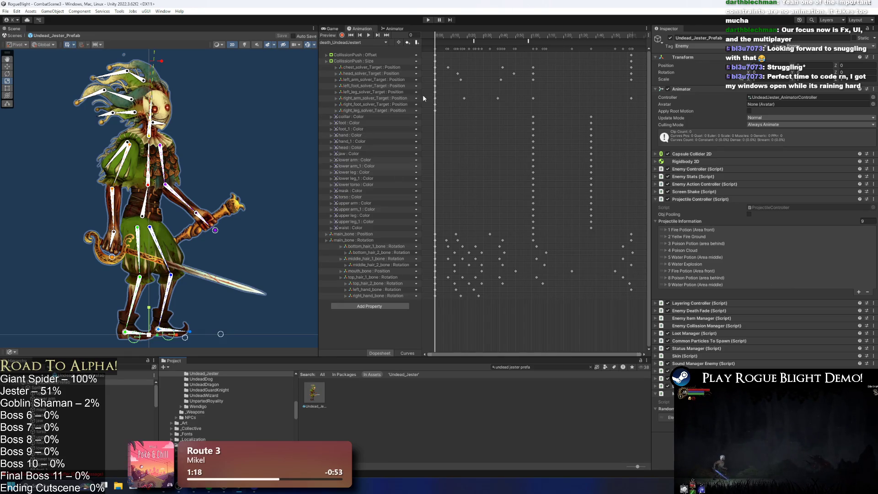
pyautogui.click(396, 29)
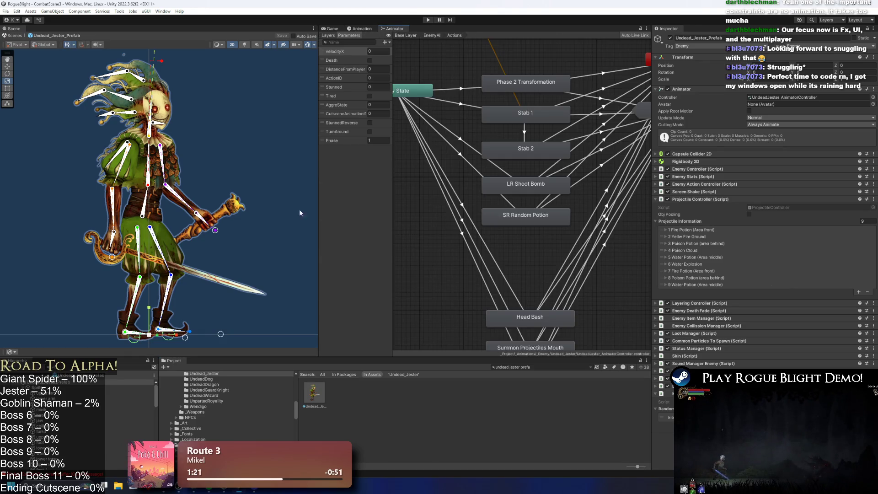
# Step: In Enemy Action Controller's close-to-medium range pattern, set the new Element 2's Action ID to 5
pyautogui.click(701, 169)
pyautogui.click(701, 170)
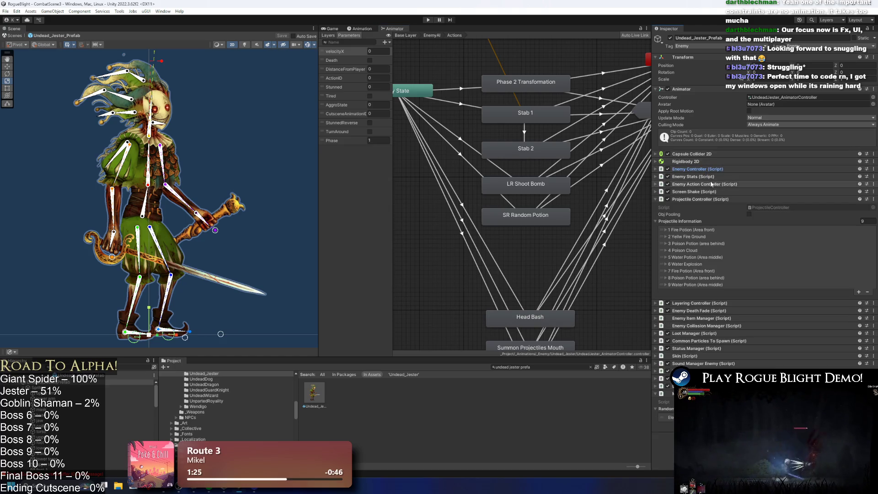
pyautogui.click(713, 184)
pyautogui.scroll(-4, 707, 178)
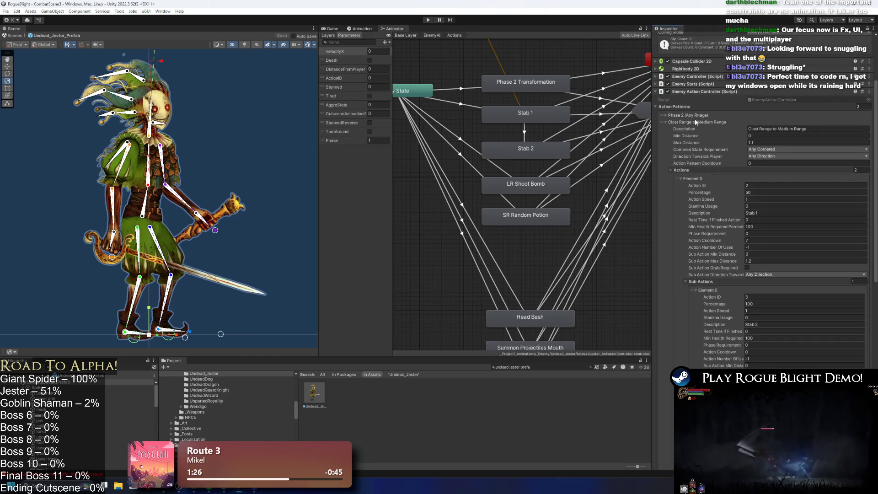
pyautogui.click(695, 122)
pyautogui.click(759, 183)
pyautogui.click(756, 182)
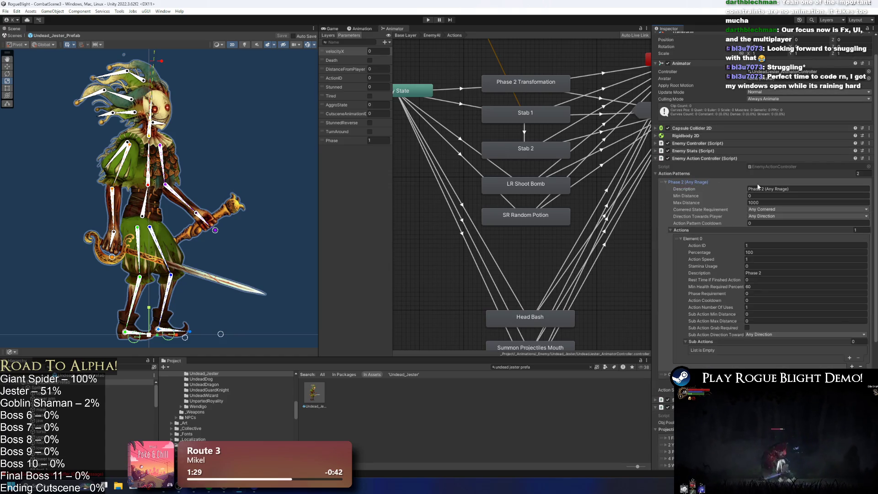
pyautogui.click(734, 189)
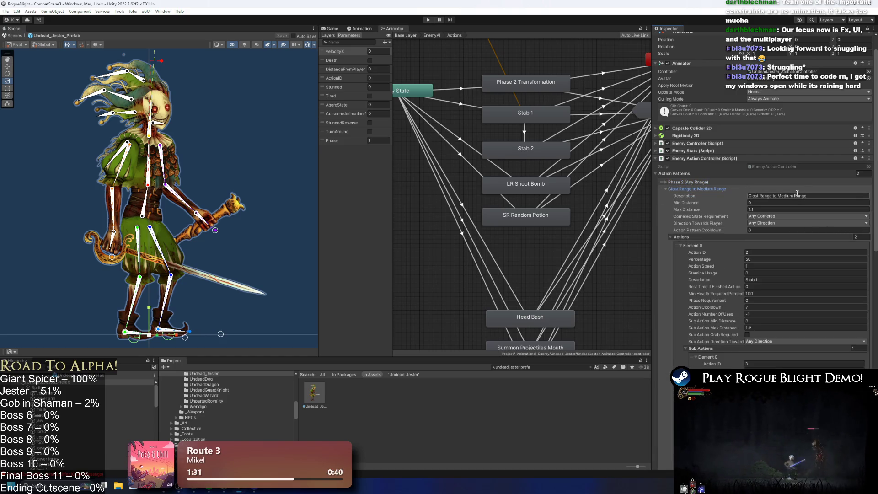
pyautogui.scroll(-4, 807, 197)
pyautogui.scroll(-4, 806, 202)
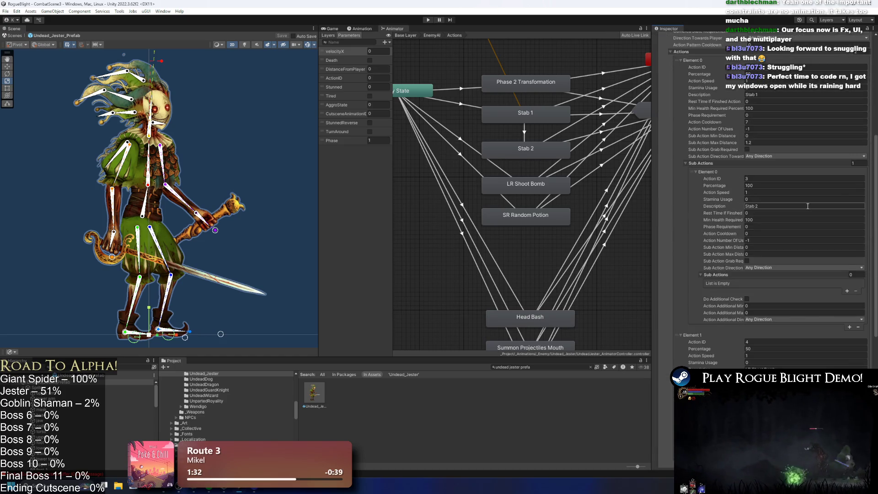
pyautogui.scroll(-4, 806, 206)
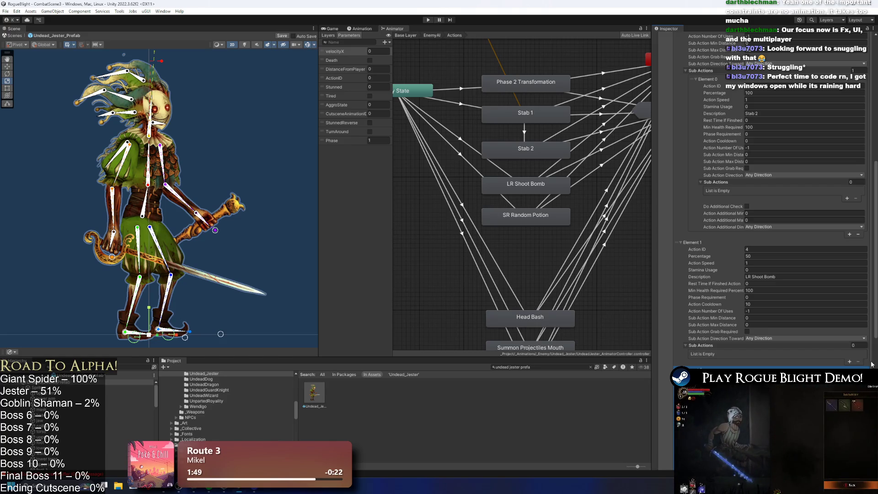
pyautogui.scroll(-3, 871, 364)
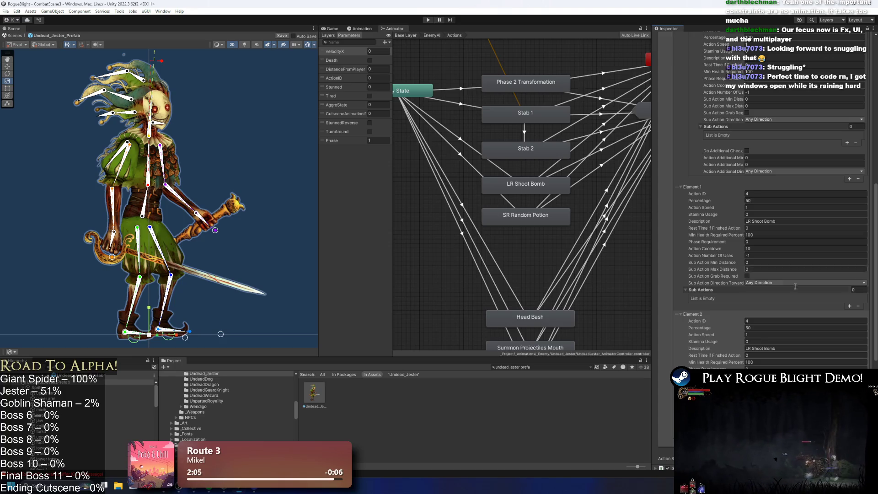
pyautogui.write('5')
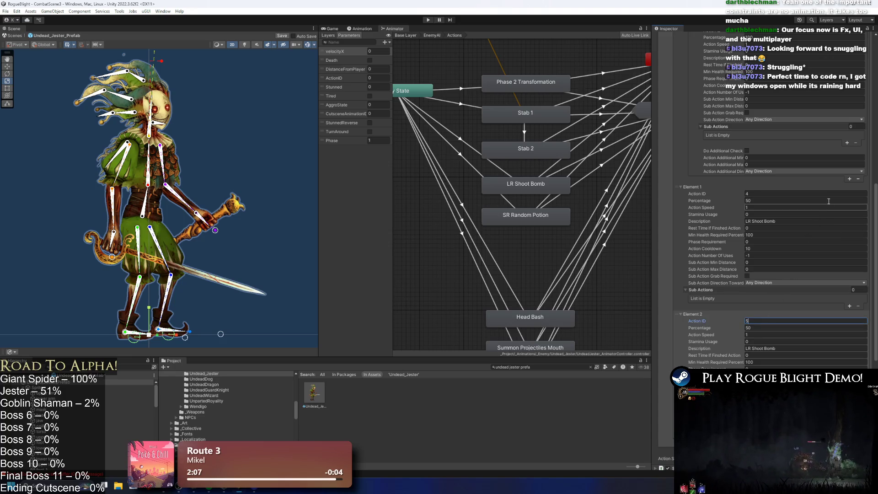
pyautogui.click(761, 202)
# Step: Set Elements 1 and 2 of that pattern to 33% chance each, then enter Play Mode
pyautogui.scroll(5, 773, 198)
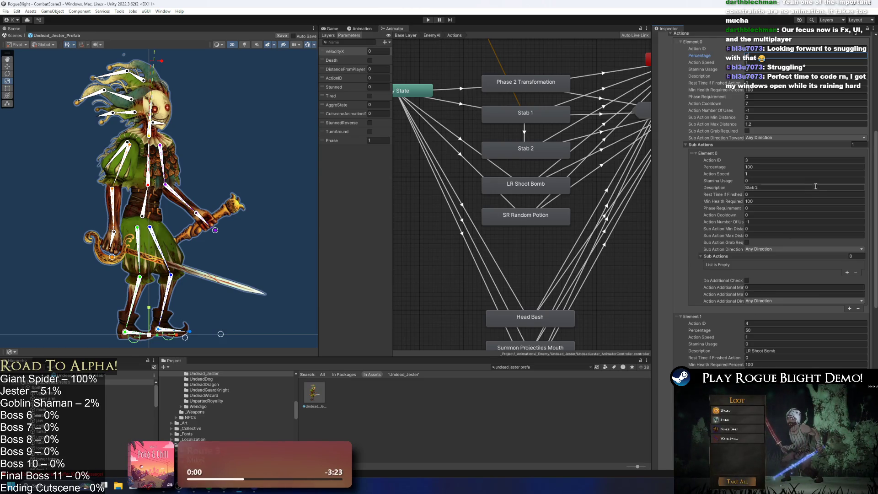
pyautogui.click(783, 167)
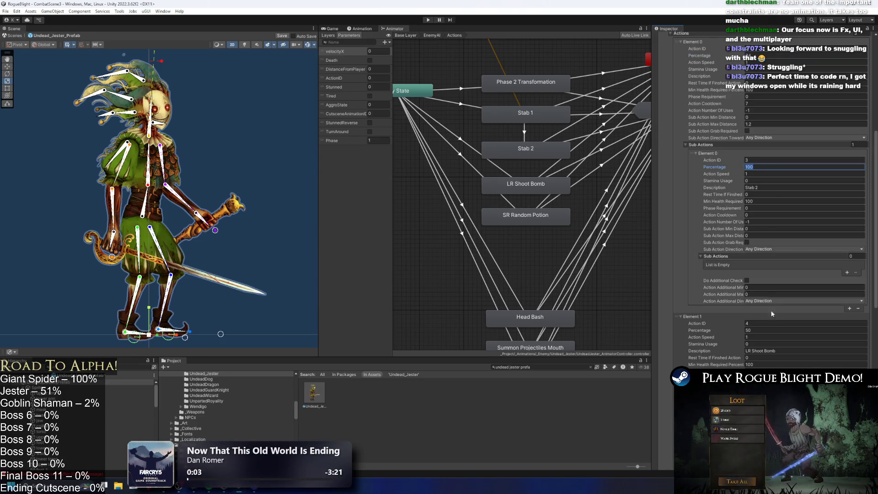
pyautogui.click(762, 330)
pyautogui.write('33')
pyautogui.scroll(-4, 755, 348)
pyautogui.click(768, 365)
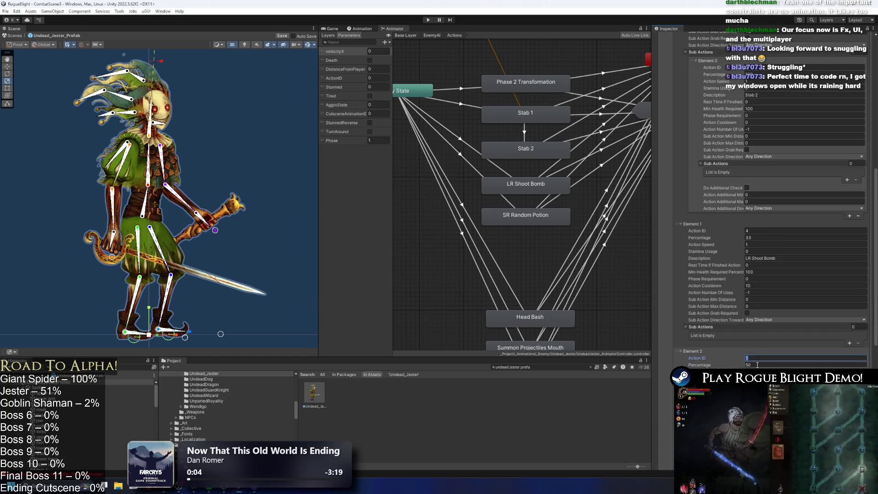
pyautogui.write('33')
pyautogui.scroll(-5, 818, 286)
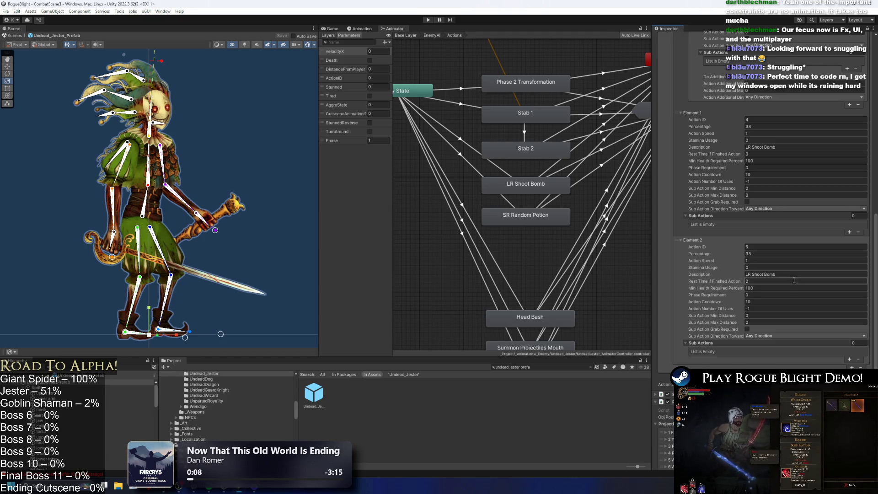
pyautogui.scroll(3, 801, 267)
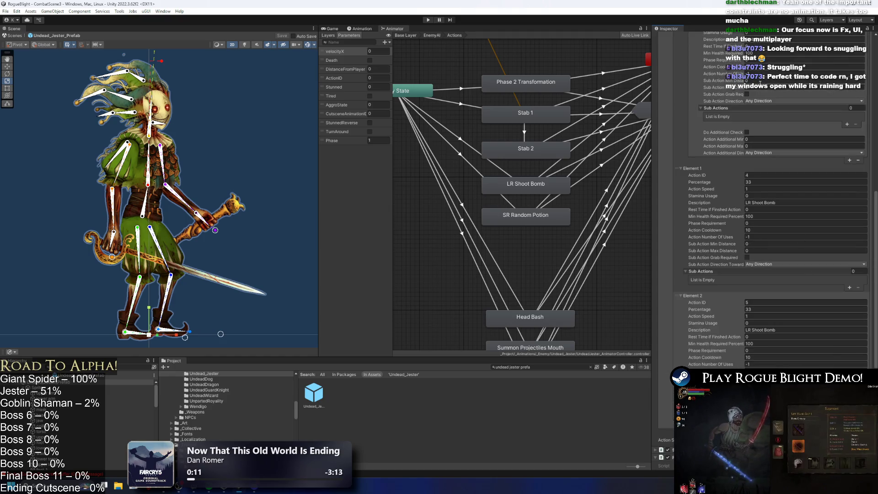
pyautogui.scroll(6, 825, 108)
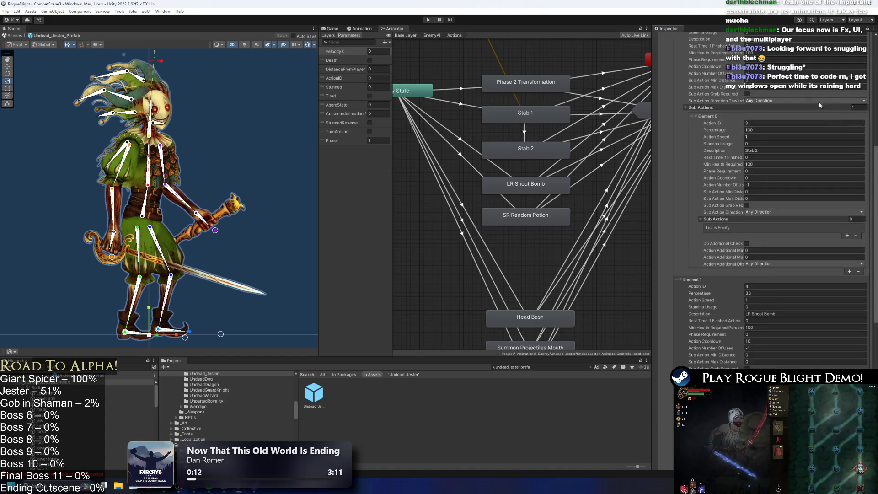
pyautogui.scroll(-5, 826, 109)
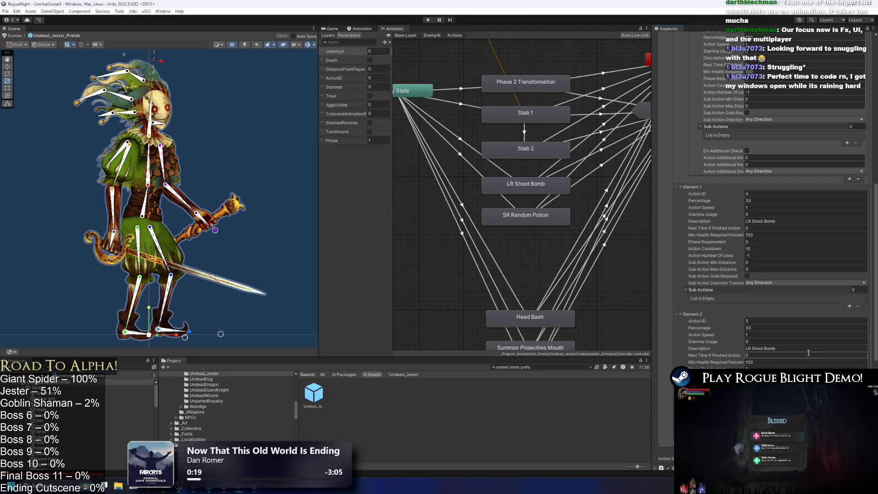
pyautogui.click(428, 21)
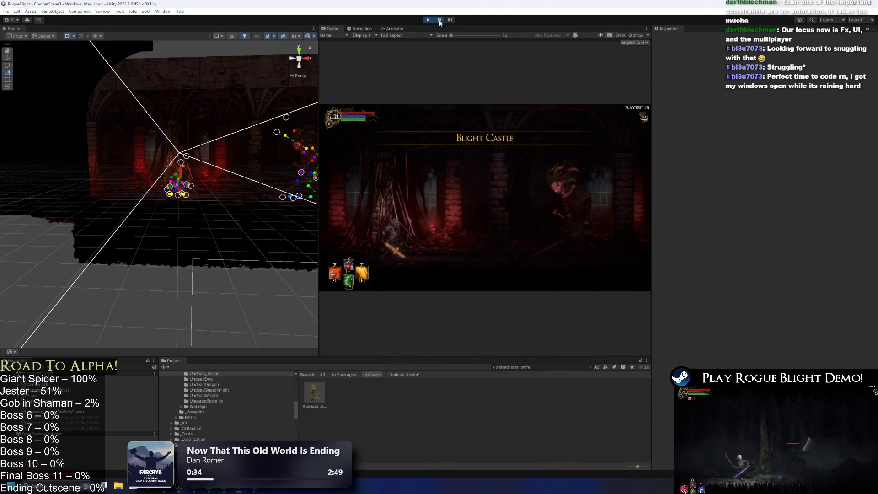
# Step: Run the Game view as Play Maximized and move the knight left to engage the jester
pyautogui.click(552, 35)
pyautogui.click(559, 50)
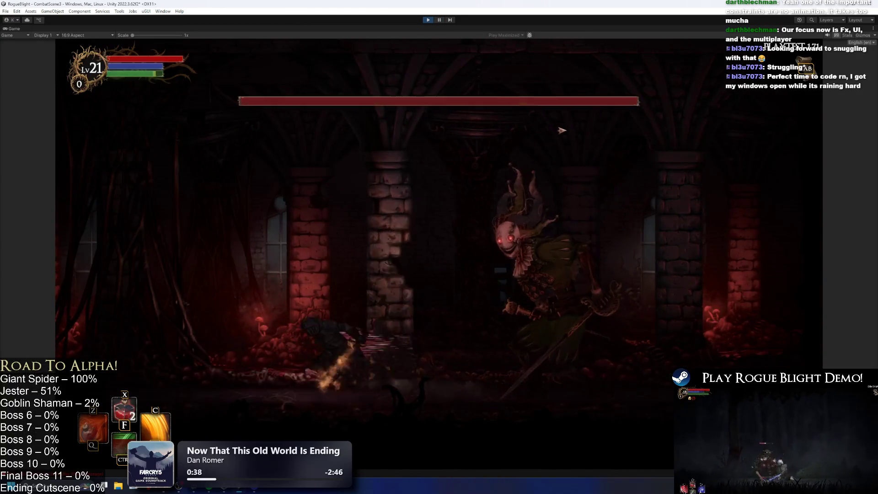
pyautogui.press('Left')
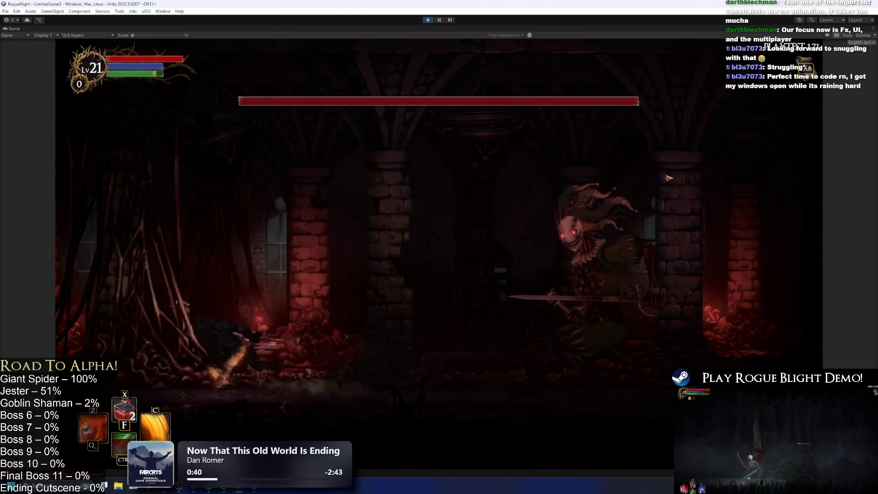